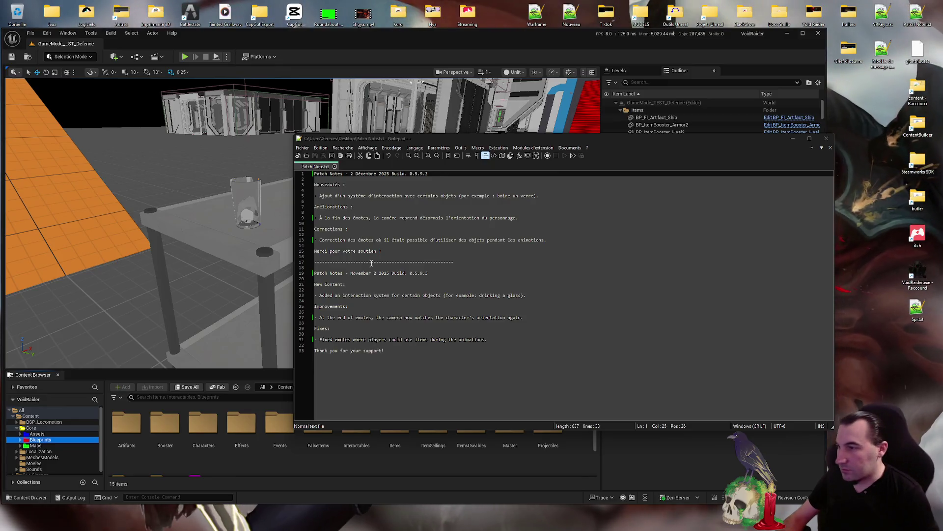
# Change 'November' to 'December' in the English patch notes heading and save Patch Note.txt
pyautogui.doubleClick(366, 273)
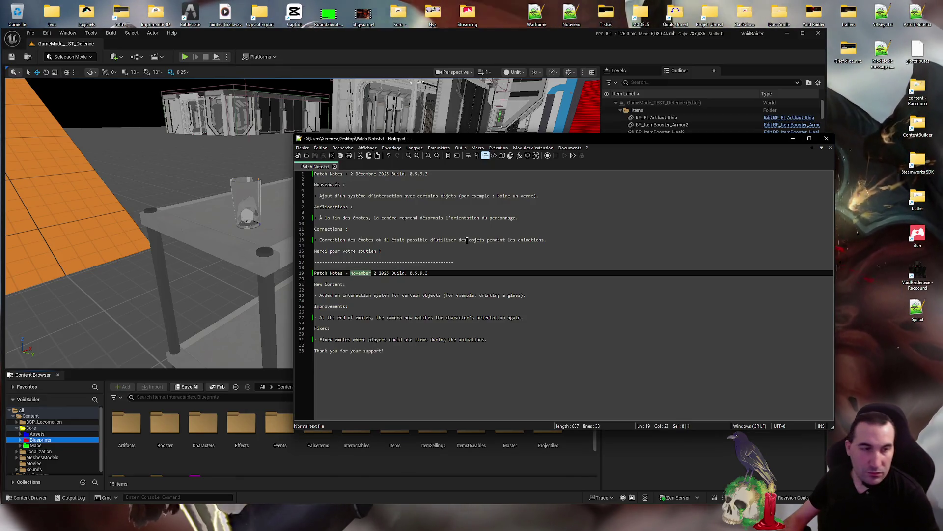
pyautogui.write('Dec')
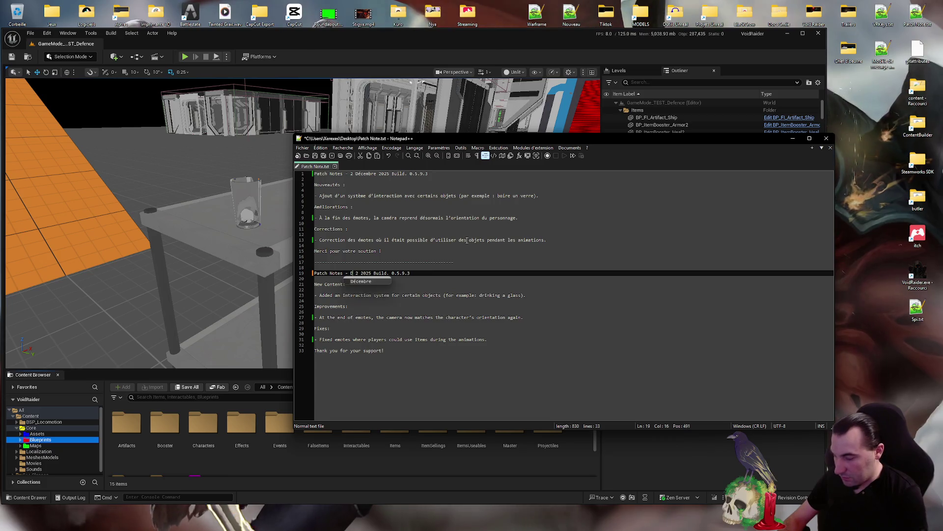
pyautogui.write('ember')
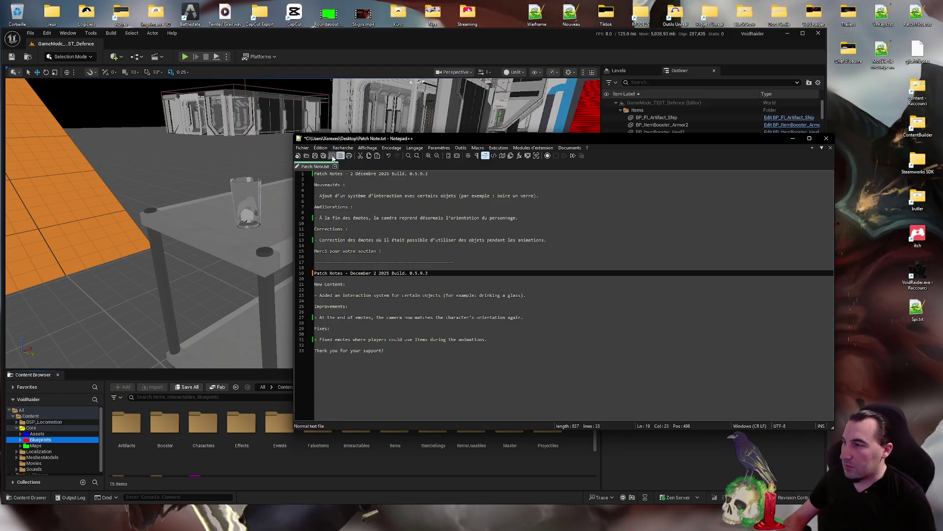
pyautogui.click(323, 155)
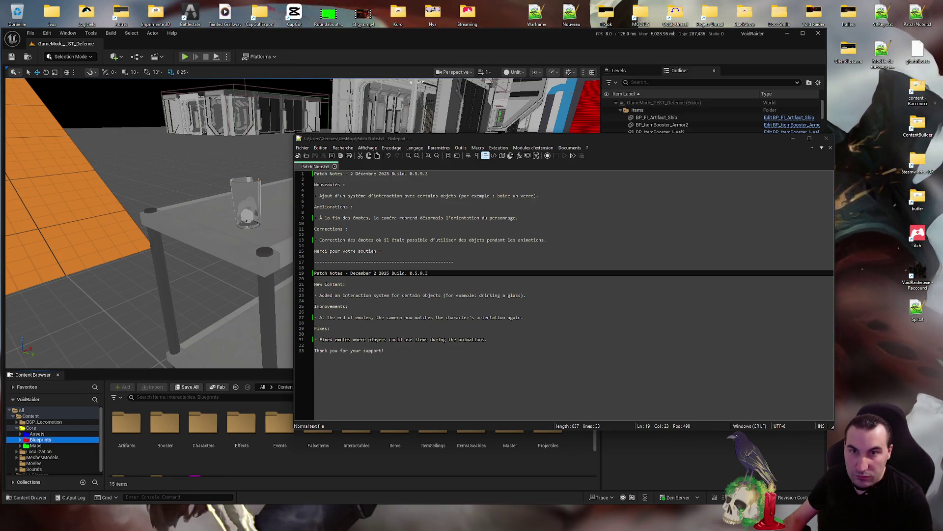
pyautogui.moveTo(416, 527)
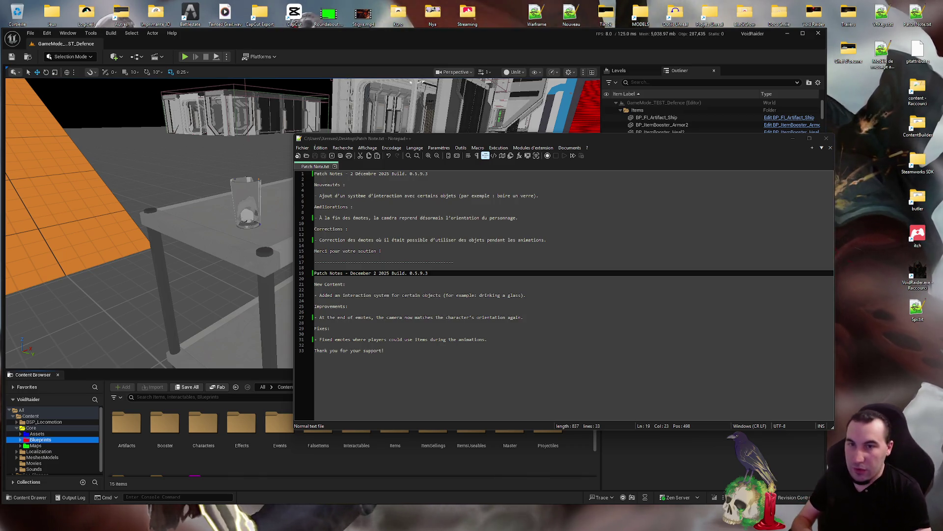
# Bring the Unreal editor forward, start Windows packaging, then dismiss its output folder picker
pyautogui.click(424, 130)
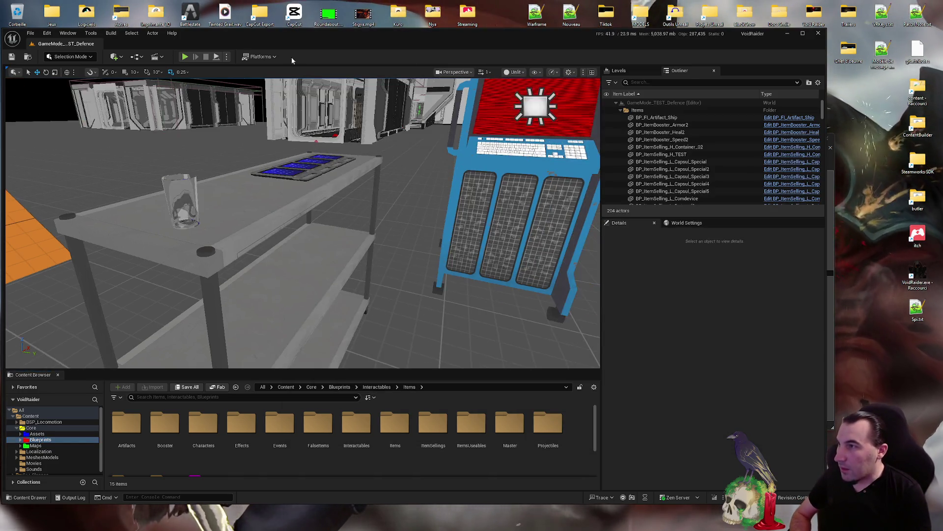
pyautogui.click(260, 57)
pyautogui.moveTo(295, 131)
pyautogui.click(357, 302)
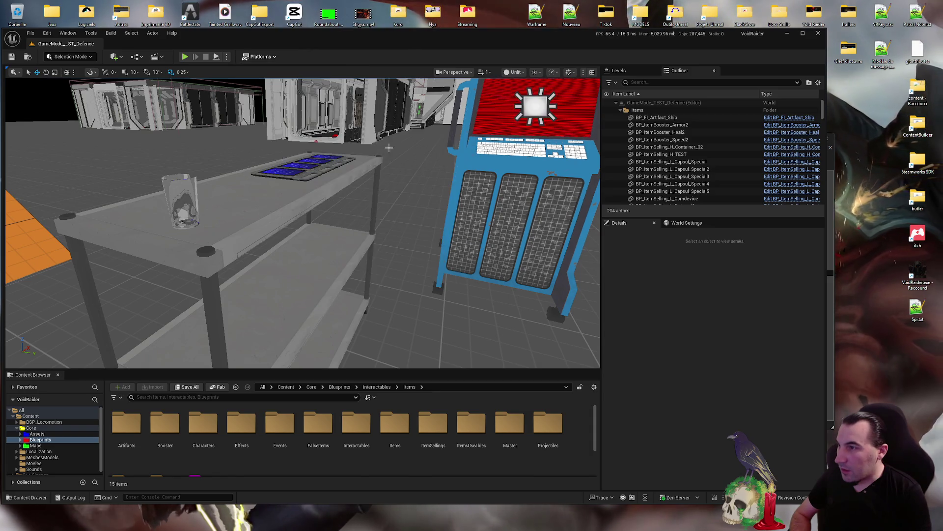
pyautogui.click(237, 154)
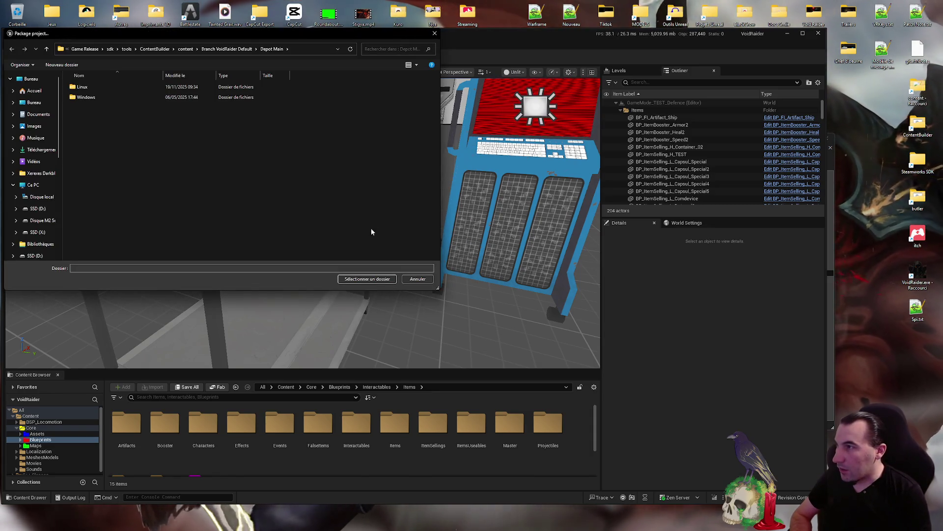
pyautogui.click(366, 279)
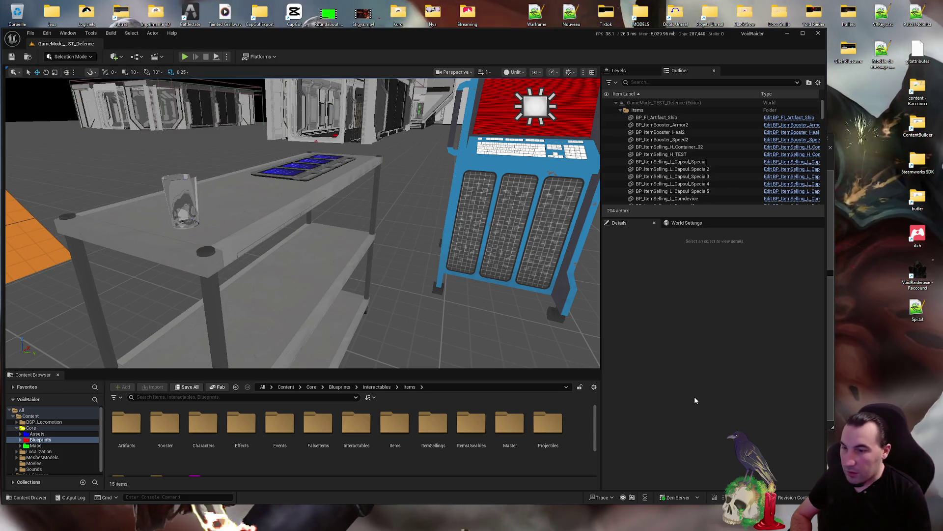
# Bring Notepad++ with Patch Note.txt back in front of the Unreal editor
pyautogui.click(835, 294)
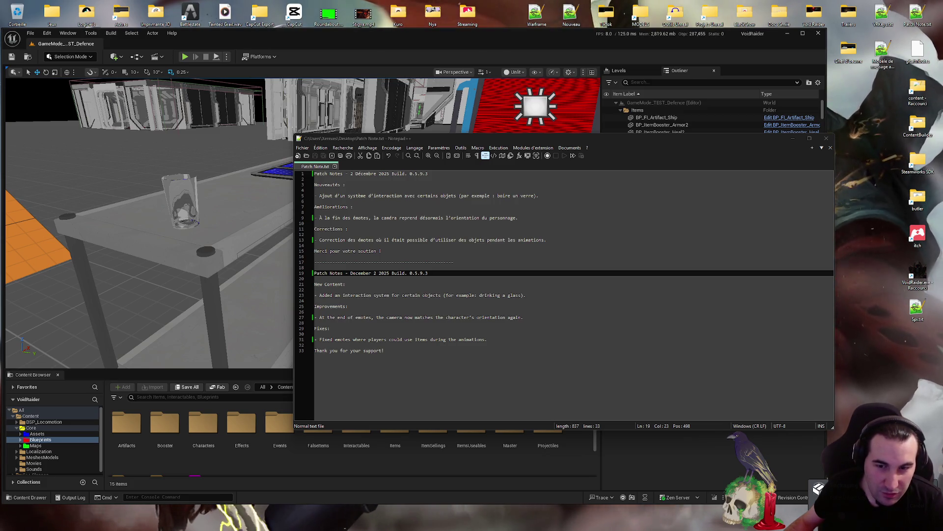
pyautogui.press('super')
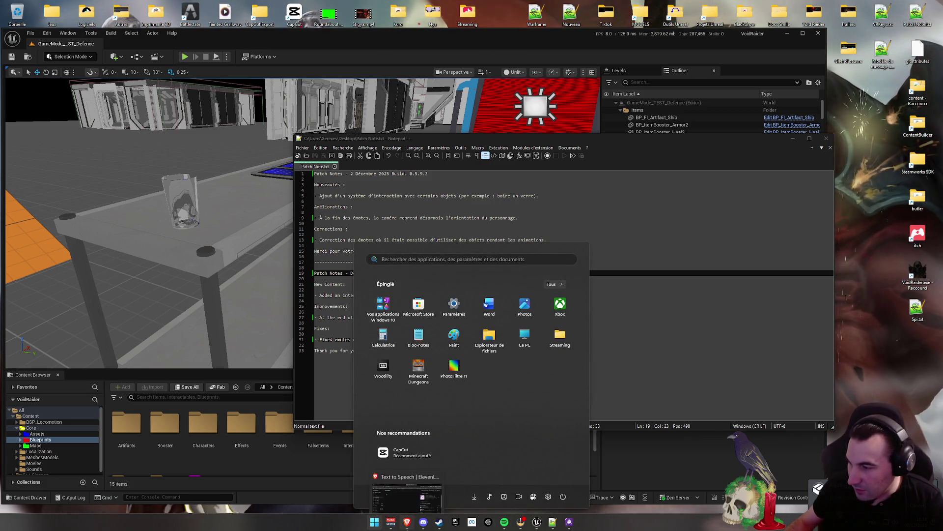
pyautogui.moveTo(408, 524)
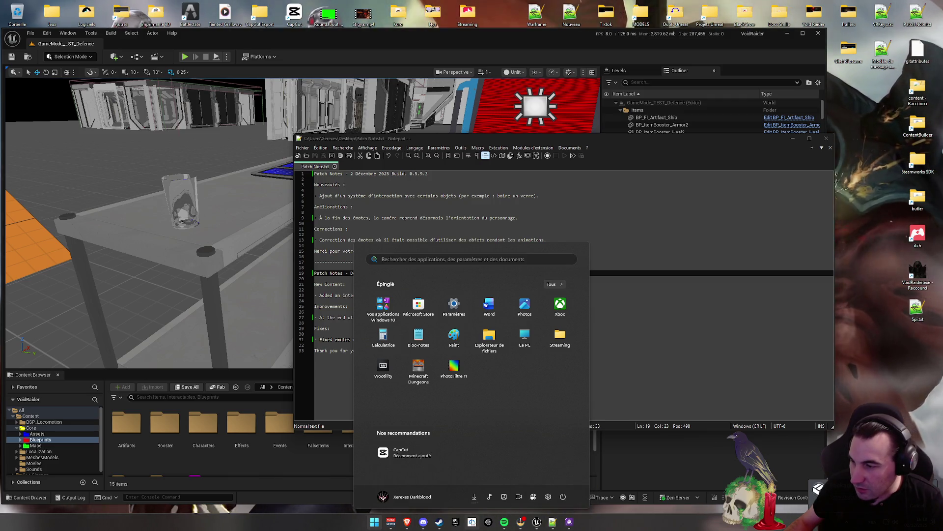
pyautogui.press('super')
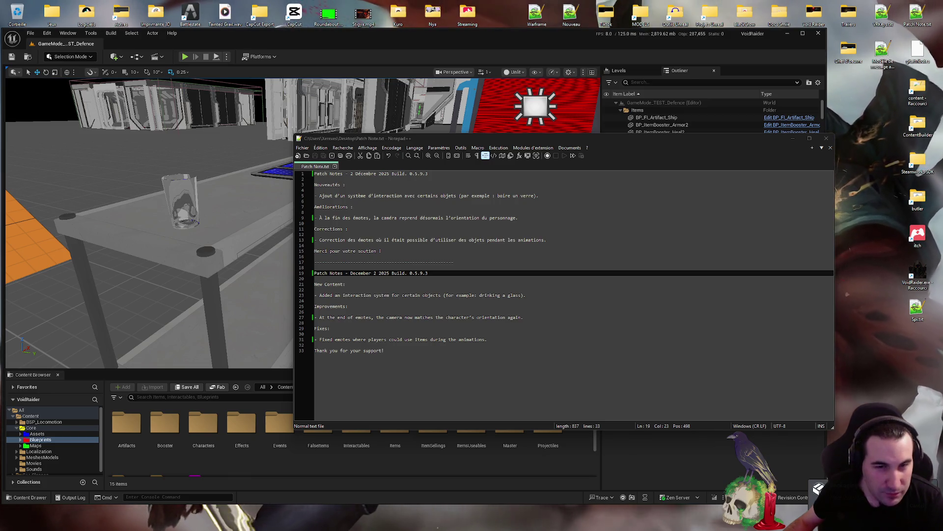
pyautogui.press('super')
pyautogui.press('super')
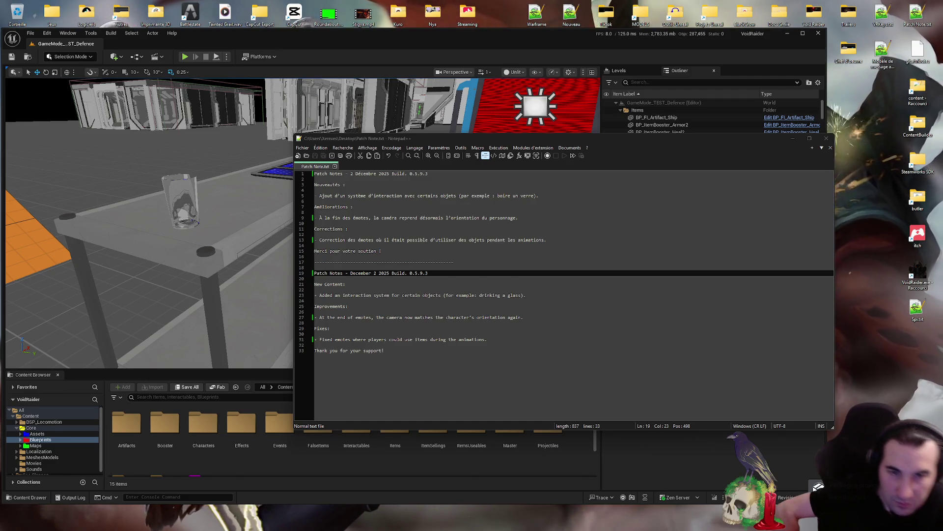
# Open and close the Start menu and dismiss the system tray overflow popup
pyautogui.click(374, 522)
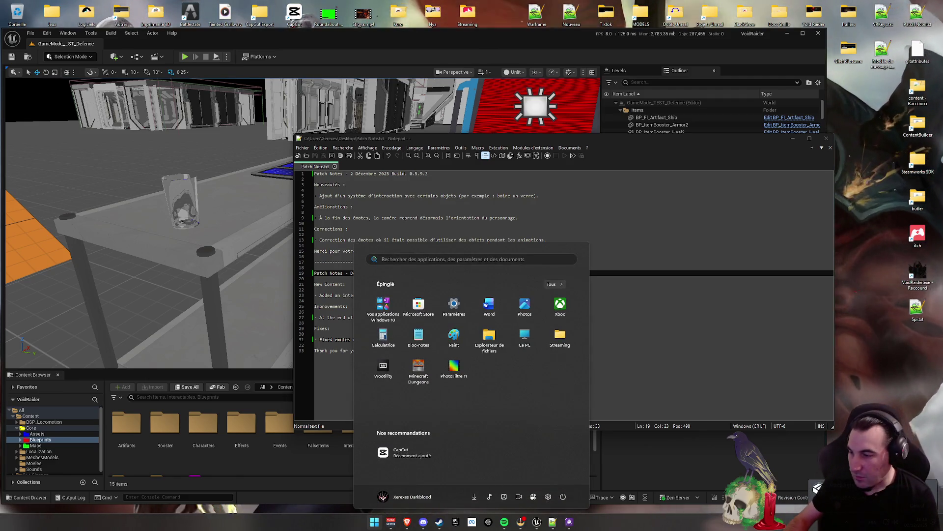
pyautogui.moveTo(408, 527)
pyautogui.press('Escape')
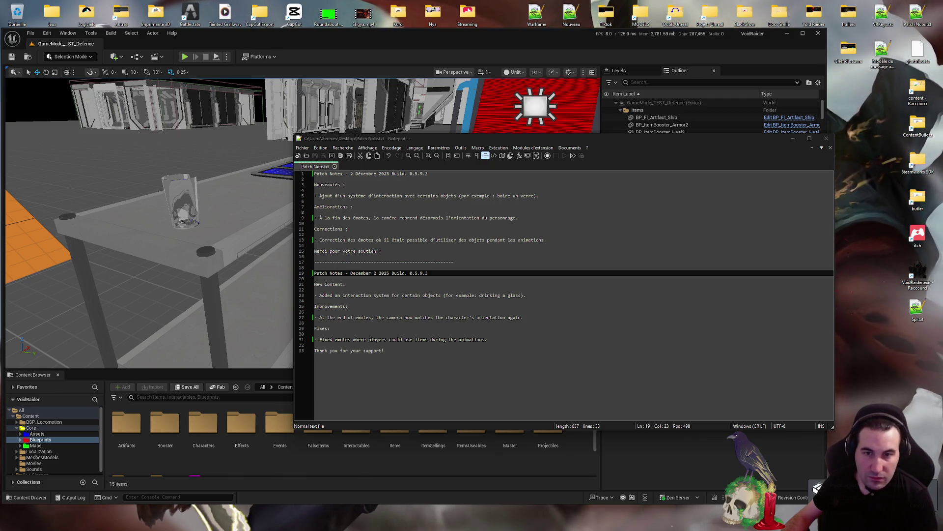
pyautogui.press('super')
pyautogui.press('super')
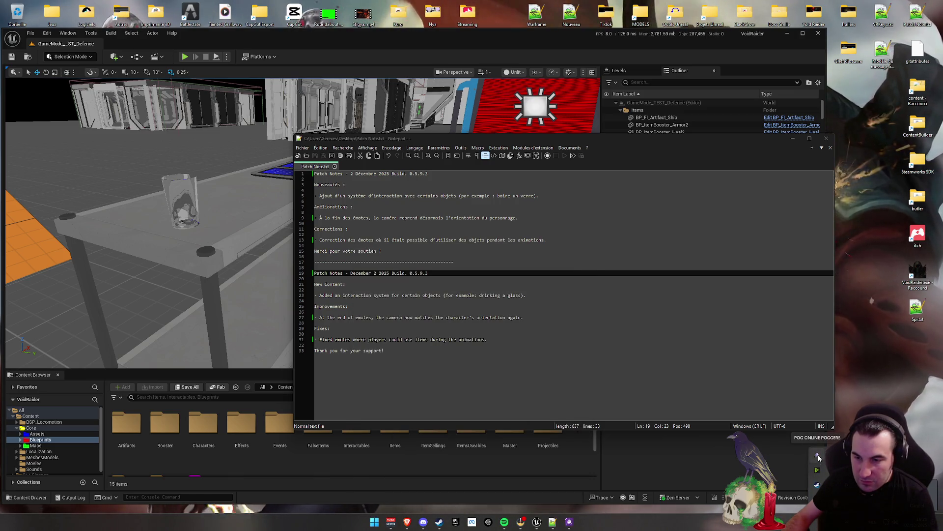
pyautogui.click(819, 457)
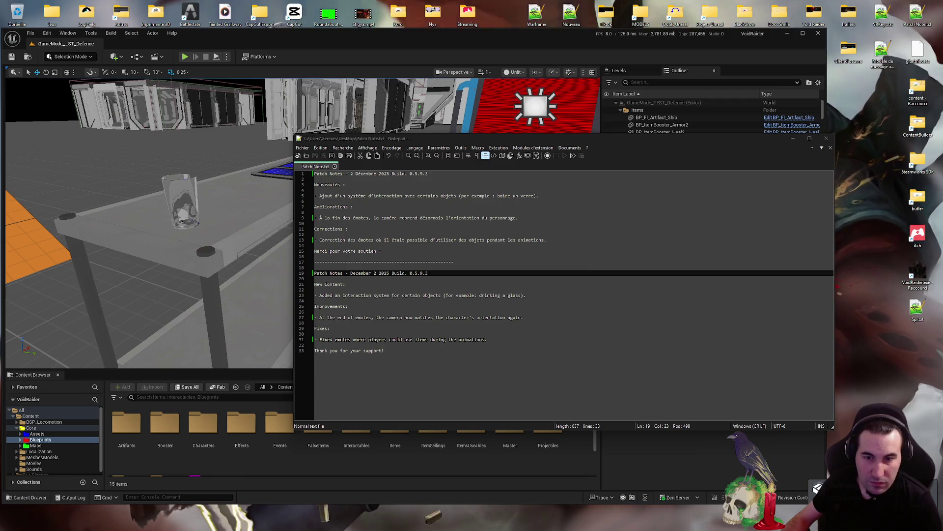
# Toggle the Start menu a few times, then Alt+Tab back to the Unreal Editor
pyautogui.press('super')
pyautogui.press('Escape')
pyautogui.press('super')
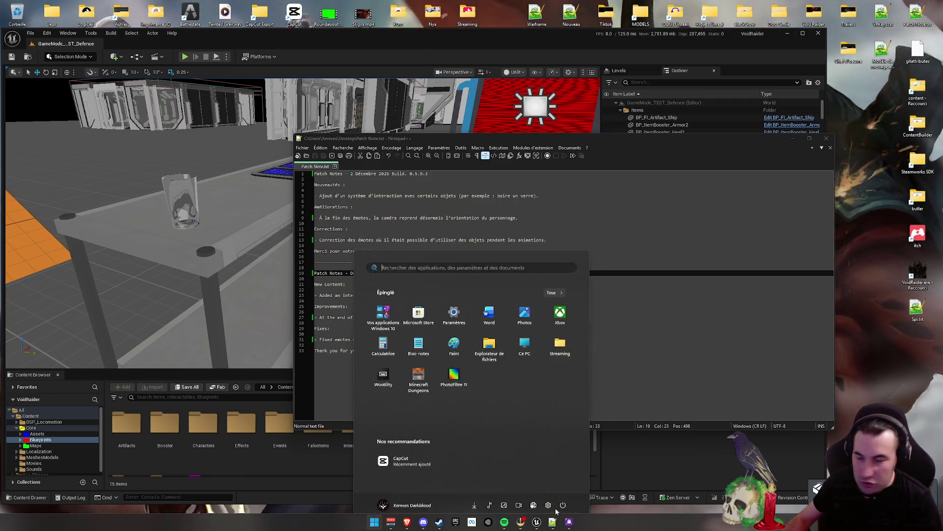
pyautogui.press('Escape')
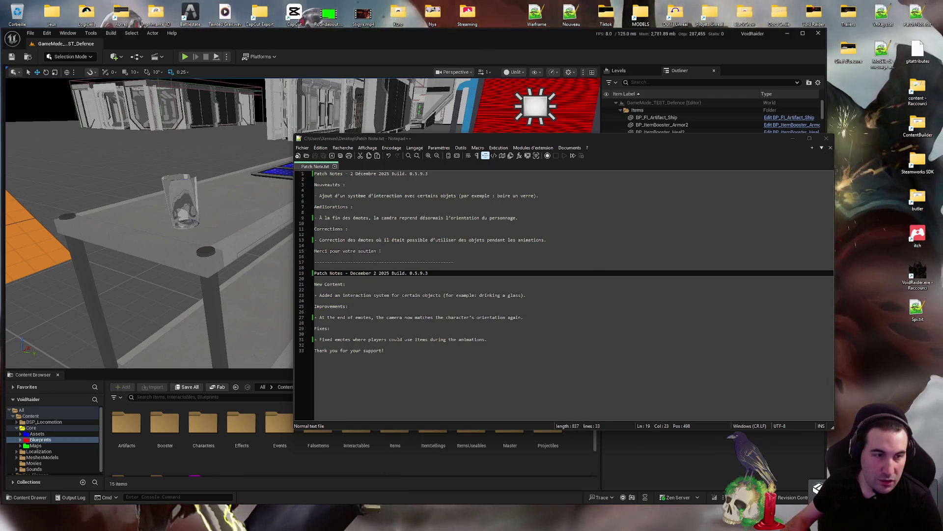
pyautogui.press('super')
pyautogui.press('Escape')
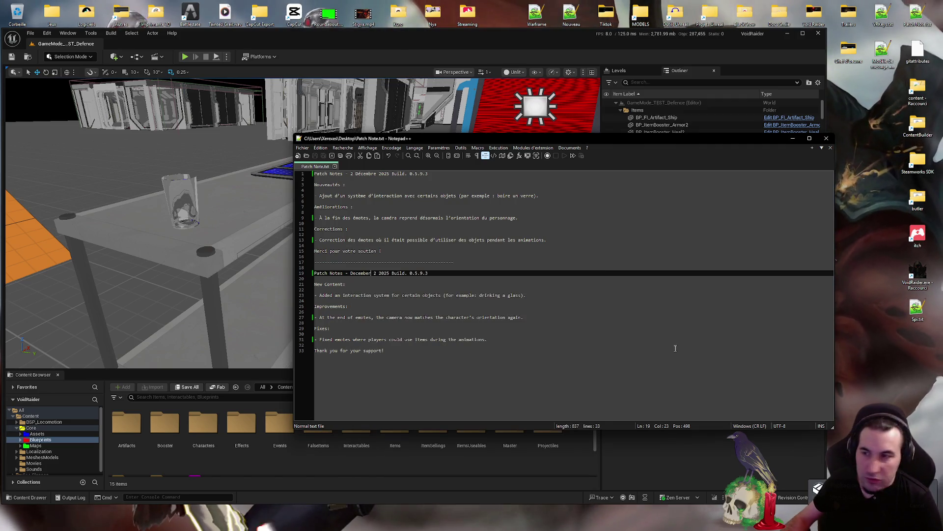
pyautogui.hotkey('alt', 'Tab')
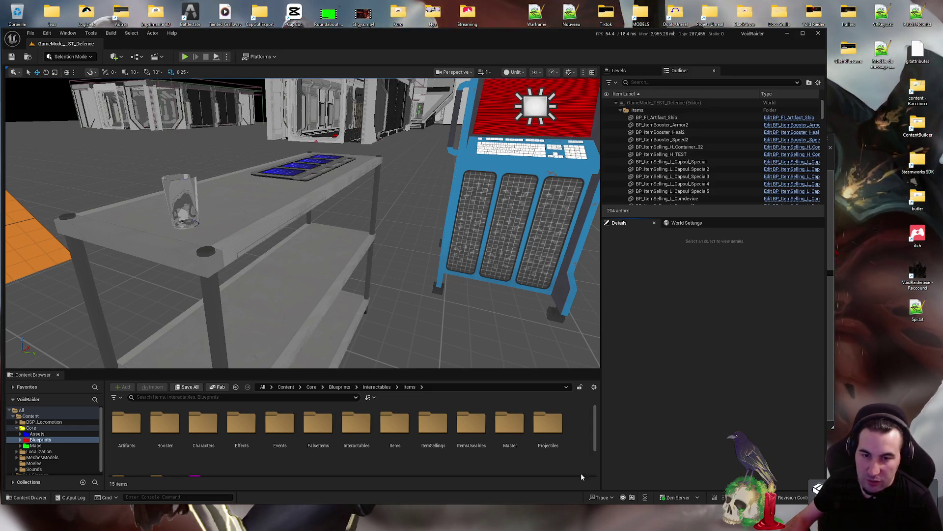
# Check the TTS tray menu, then drag the Unreal Editor window slightly right and down
pyautogui.press('super')
pyautogui.moveTo(409, 524)
pyautogui.press('Escape')
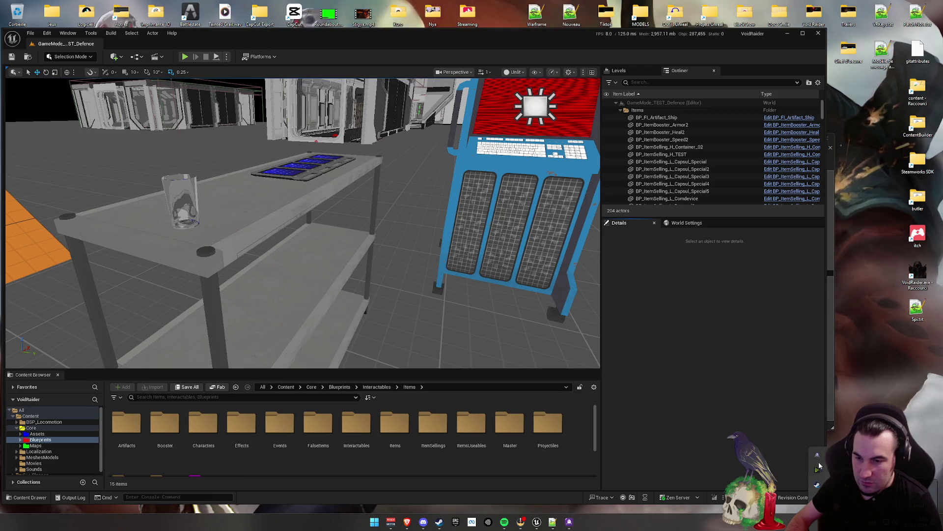
pyautogui.rightClick(817, 462)
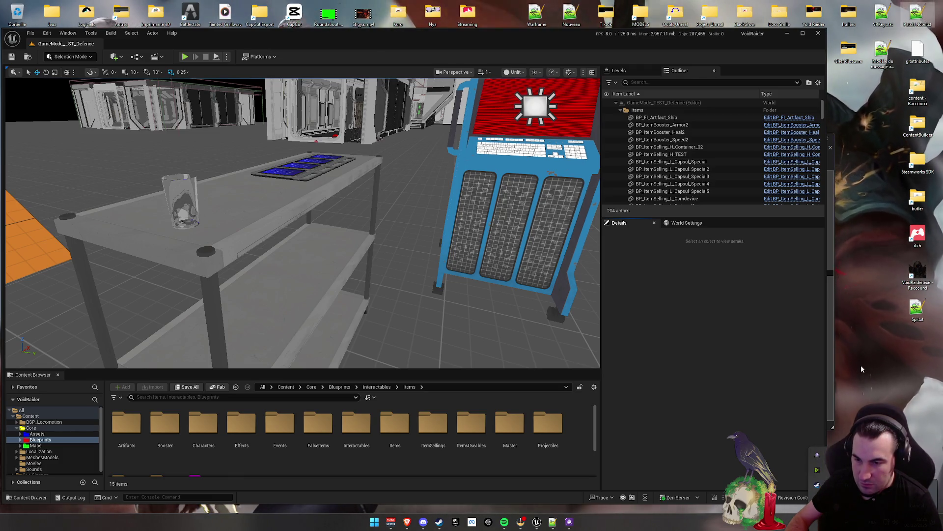
pyautogui.moveTo(564, 43)
pyautogui.mouseDown()
pyautogui.moveTo(633, 63)
pyautogui.moveTo(631, 50)
pyautogui.mouseUp()
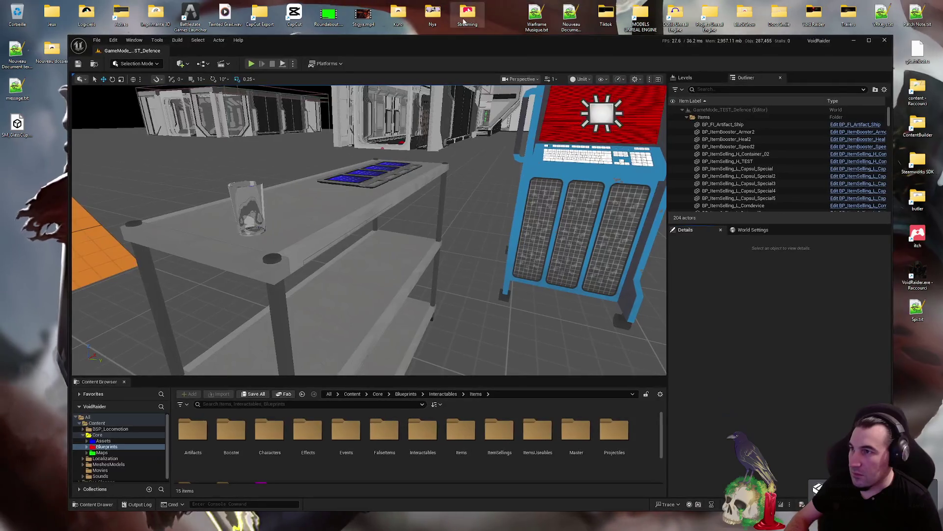
# Open the Streaming folder and keep Alice as the TTS voice, saving the settings
pyautogui.doubleClick(468, 15)
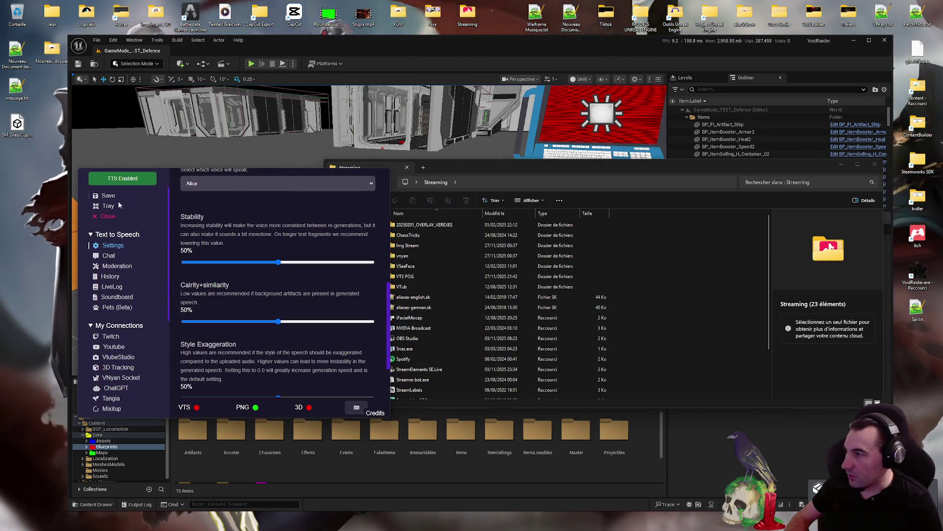
pyautogui.scroll(2, 243, 206)
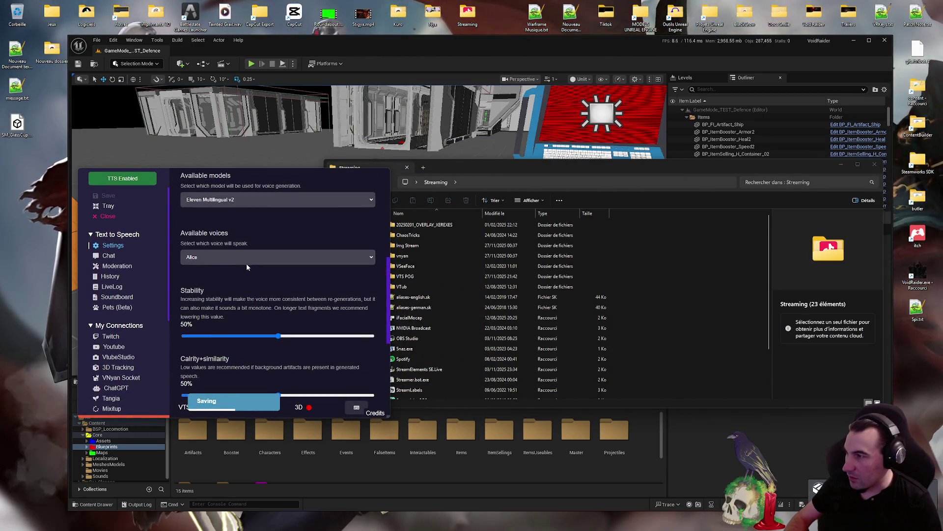
pyautogui.click(246, 258)
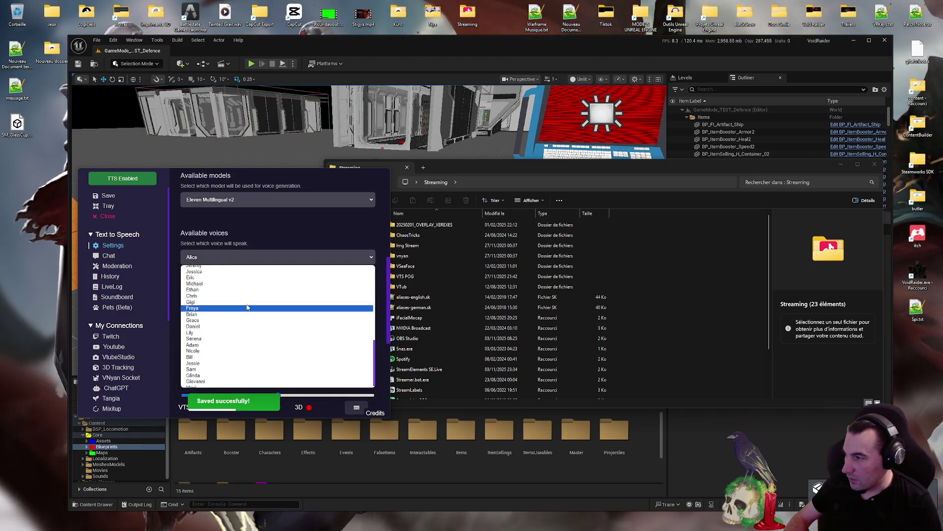
pyautogui.click(302, 237)
pyautogui.scroll(-1, 305, 237)
# Browse to VTS POG > vts-pog in Explorer, peeking into its ai and locales subfolders
pyautogui.click(661, 273)
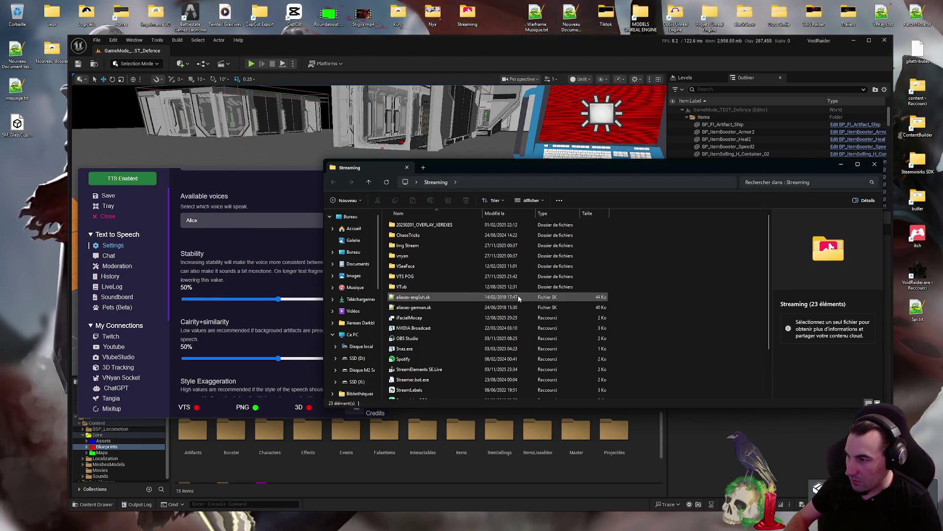
pyautogui.doubleClick(406, 278)
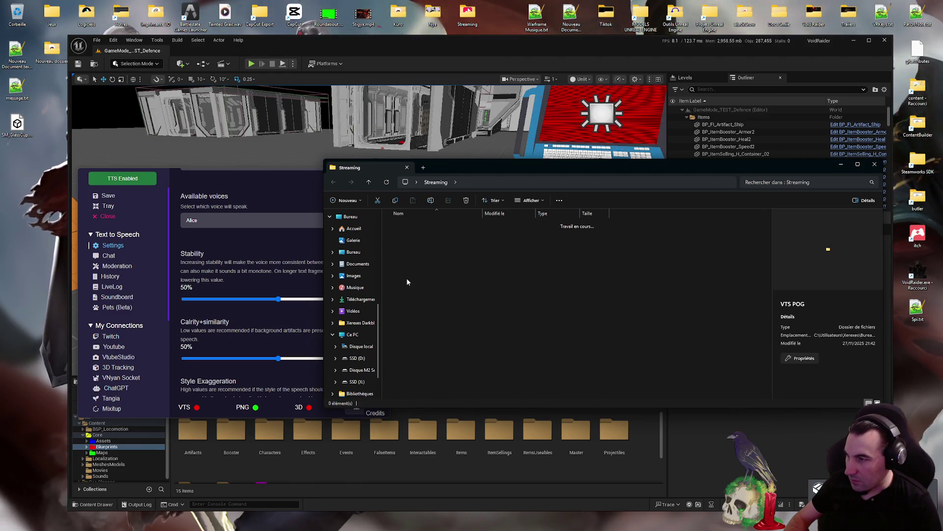
pyautogui.doubleClick(429, 255)
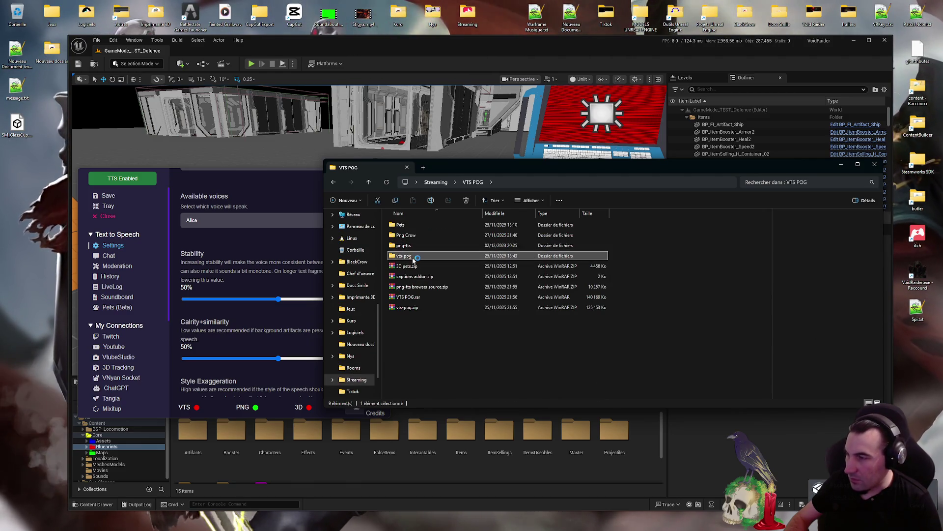
pyautogui.scroll(-4, 490, 279)
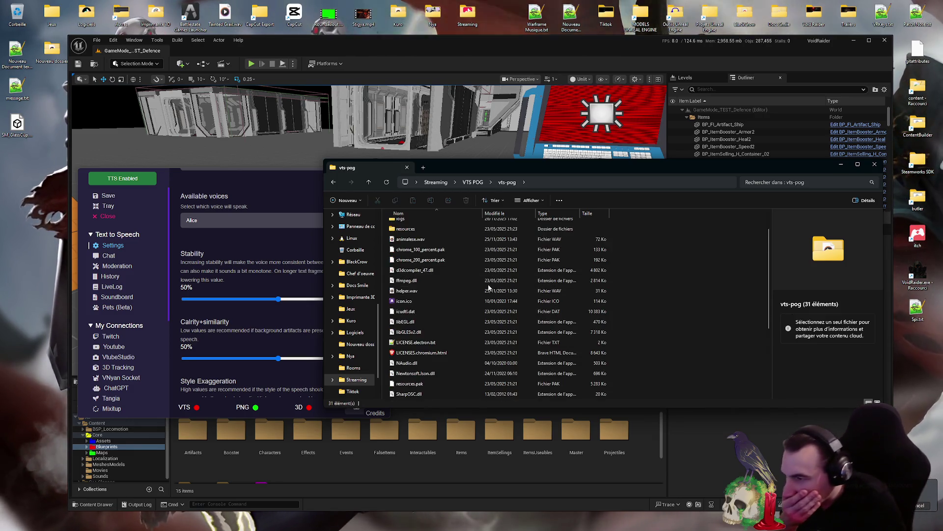
pyautogui.scroll(-1, 477, 326)
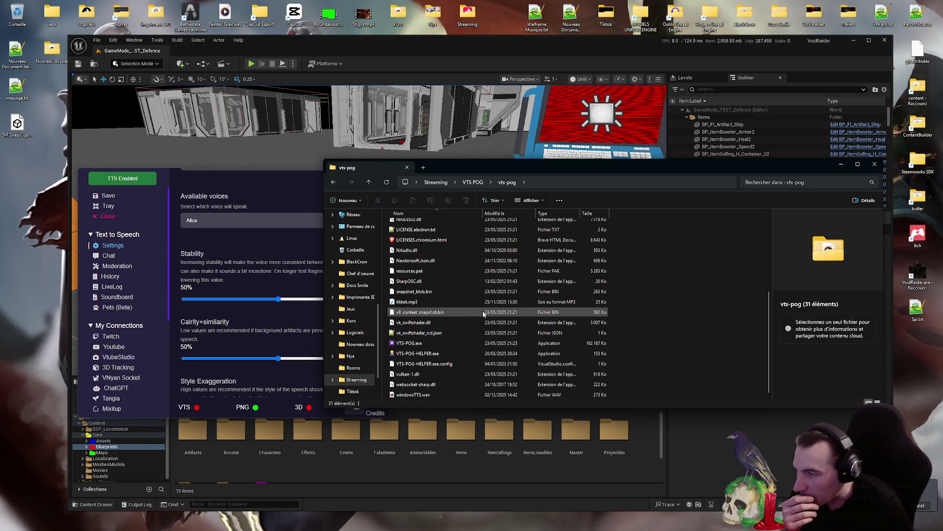
pyautogui.scroll(5, 483, 313)
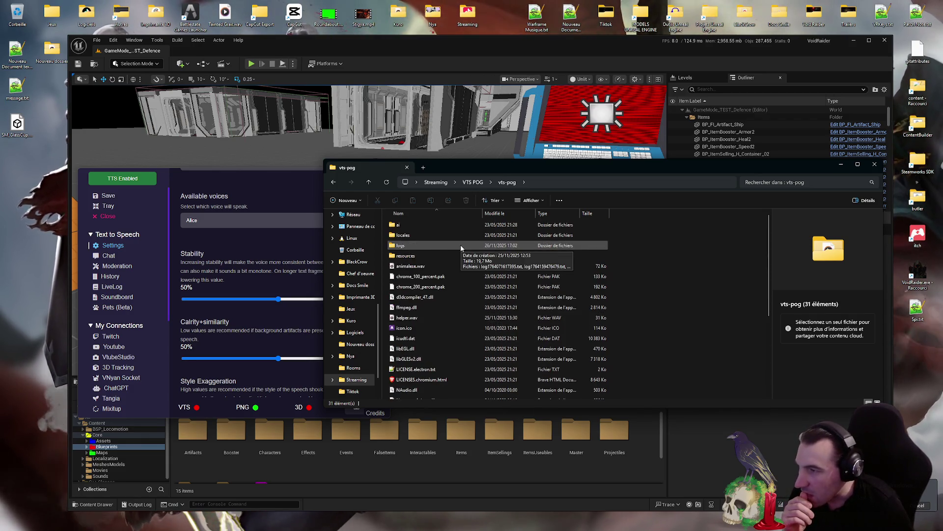
pyautogui.doubleClick(414, 229)
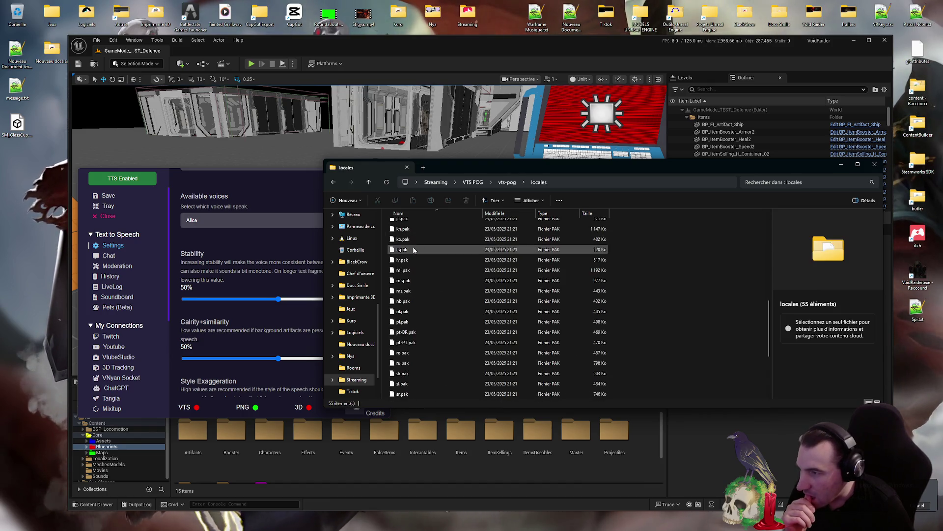
pyautogui.doubleClick(412, 258)
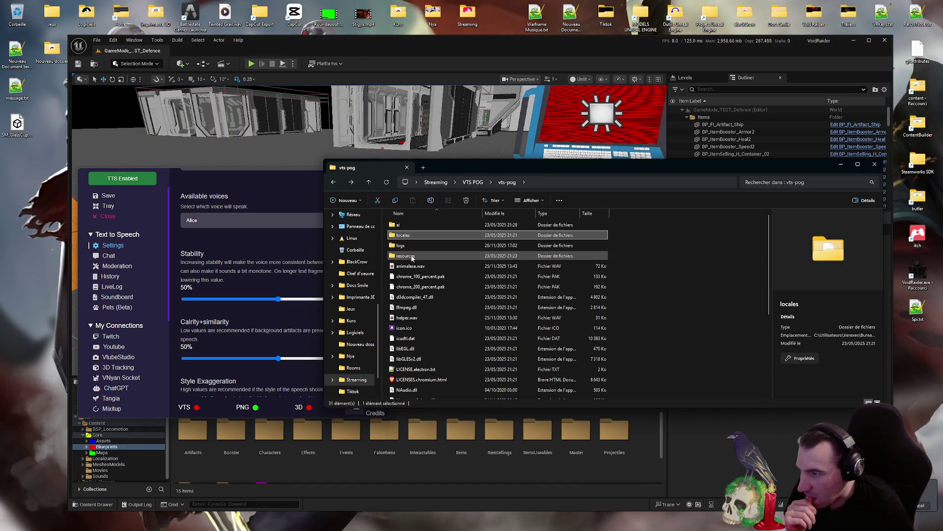
pyautogui.hotkey('alt', 'Left')
pyautogui.scroll(-4, 515, 309)
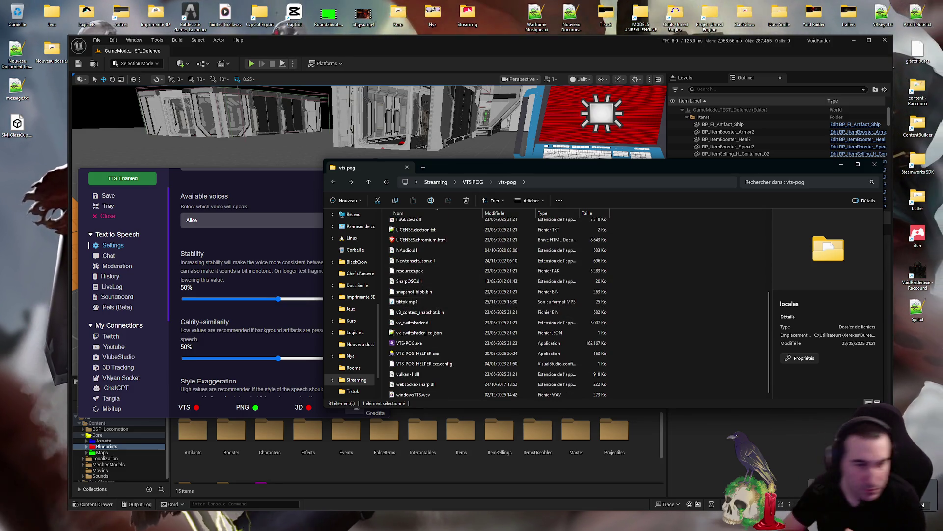
pyautogui.click(816, 487)
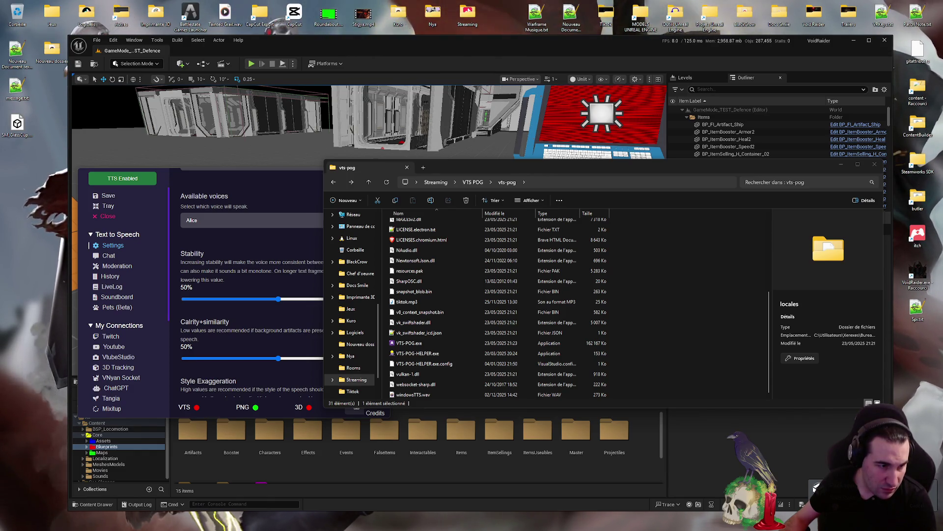
# Browse the calibration, hotkey, audio, API and Stream Elements pages, then return to main TTS settings
pyautogui.click(168, 252)
pyautogui.scroll(-4, 166, 253)
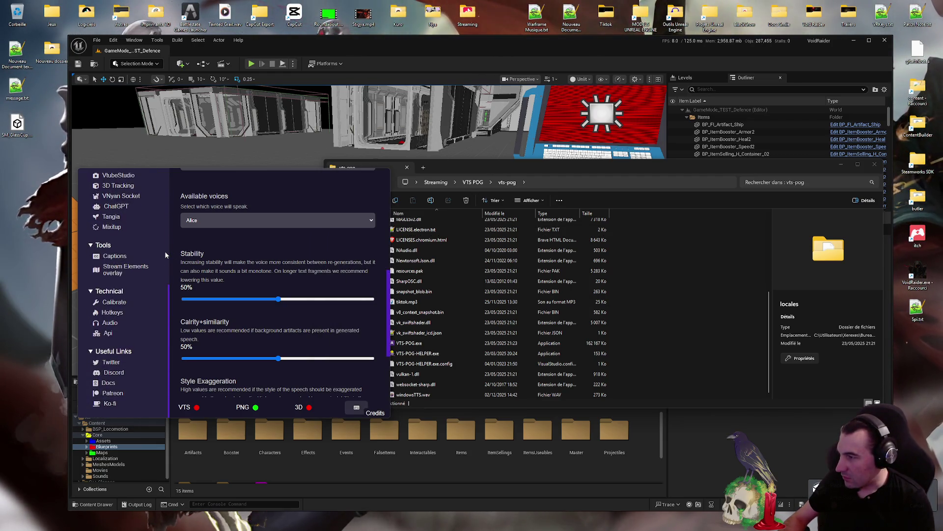
pyautogui.click(130, 305)
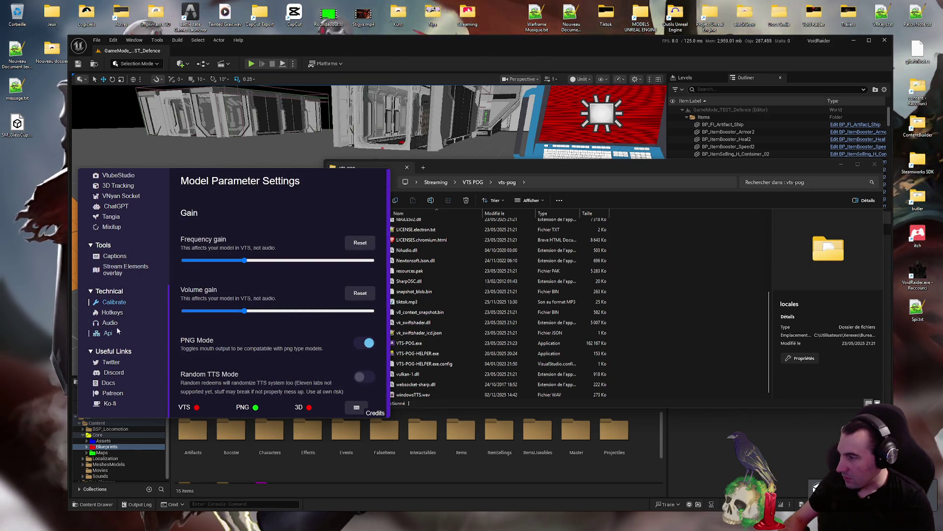
pyautogui.click(112, 313)
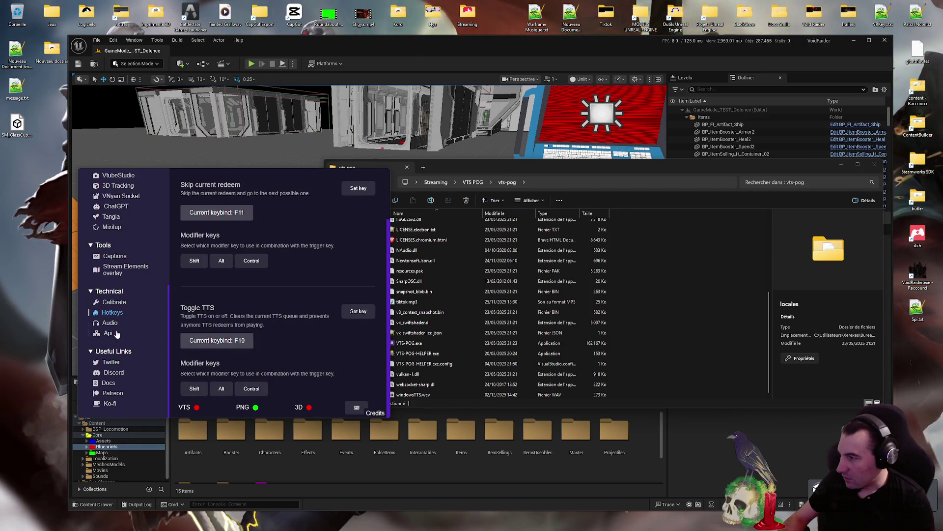
pyautogui.click(111, 323)
pyautogui.click(109, 333)
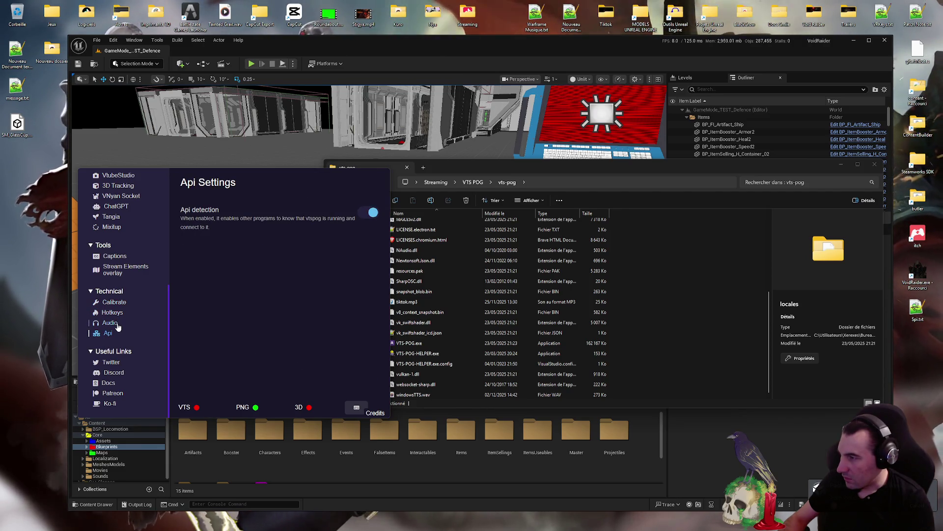
pyautogui.click(117, 324)
pyautogui.scroll(2, 129, 331)
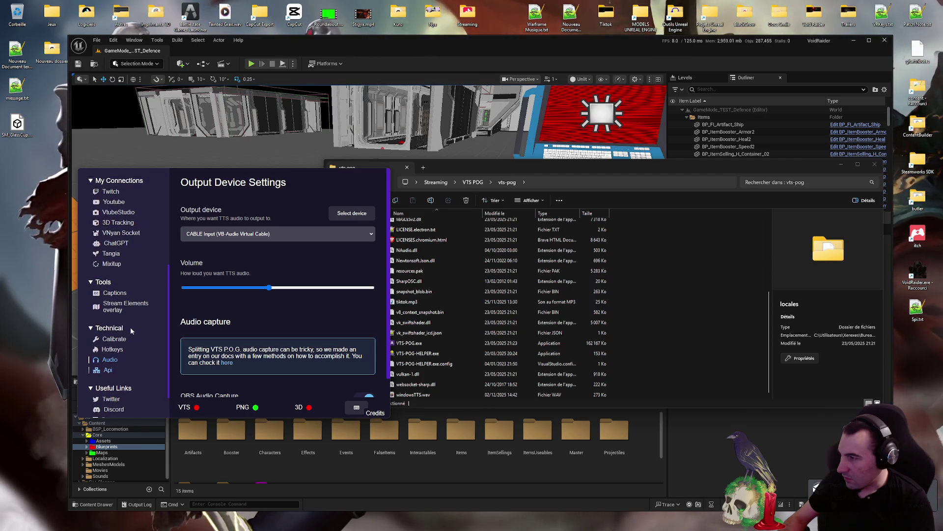
pyautogui.click(136, 310)
pyautogui.scroll(3, 135, 300)
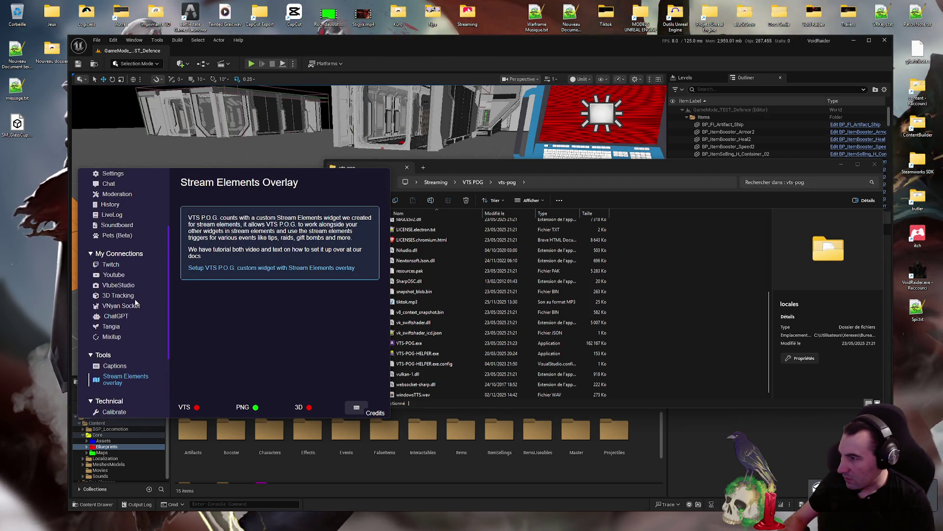
pyautogui.scroll(1, 133, 285)
pyautogui.click(113, 247)
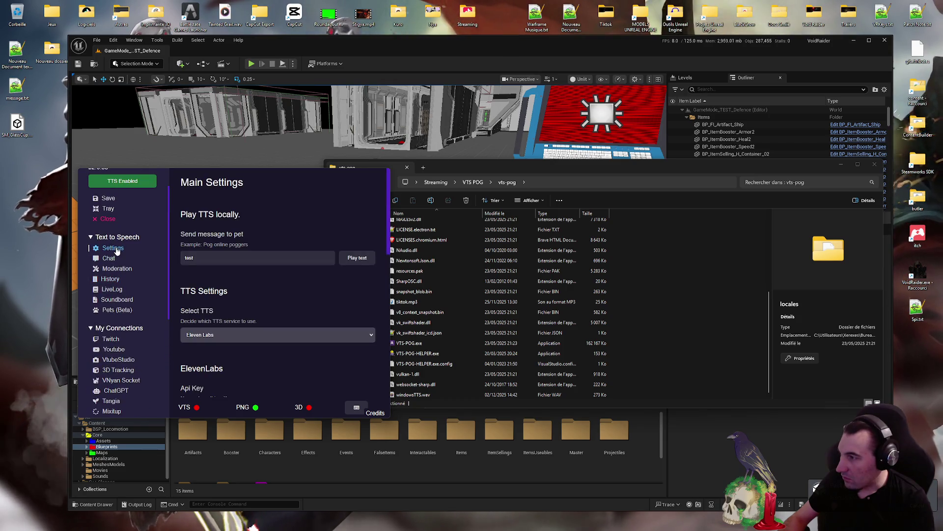
# Open the Pets page and keep the Slime pet's type set to TTS
pyautogui.scroll(-5, 248, 298)
pyautogui.scroll(-3, 248, 298)
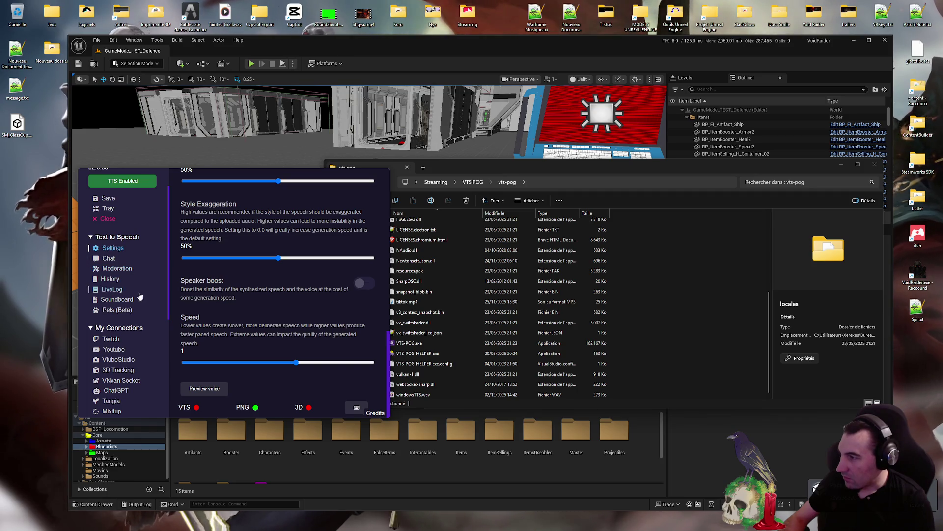
pyautogui.click(126, 311)
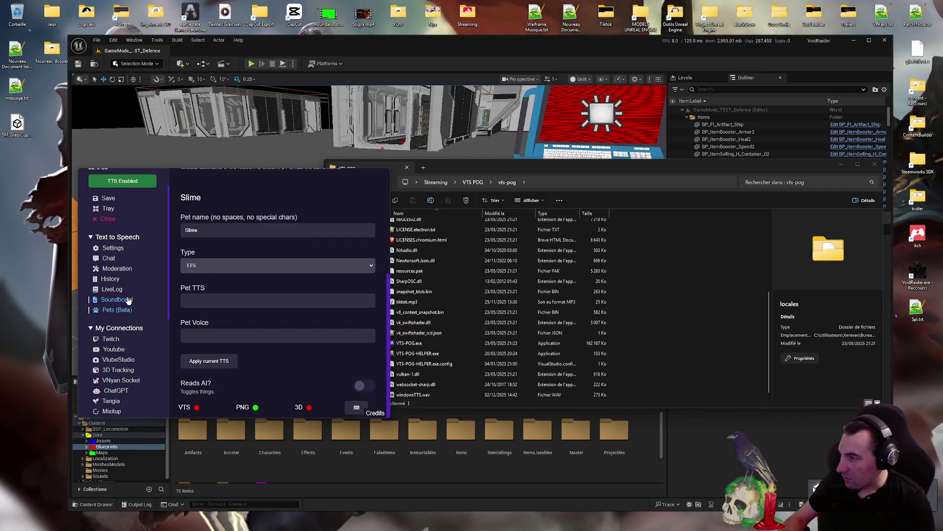
pyautogui.click(235, 261)
pyautogui.click(236, 260)
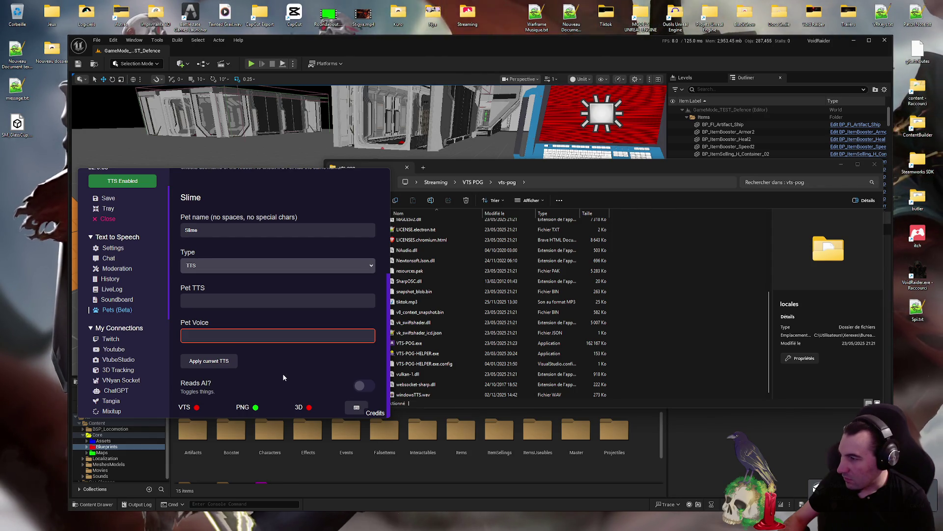
pyautogui.scroll(4, 270, 304)
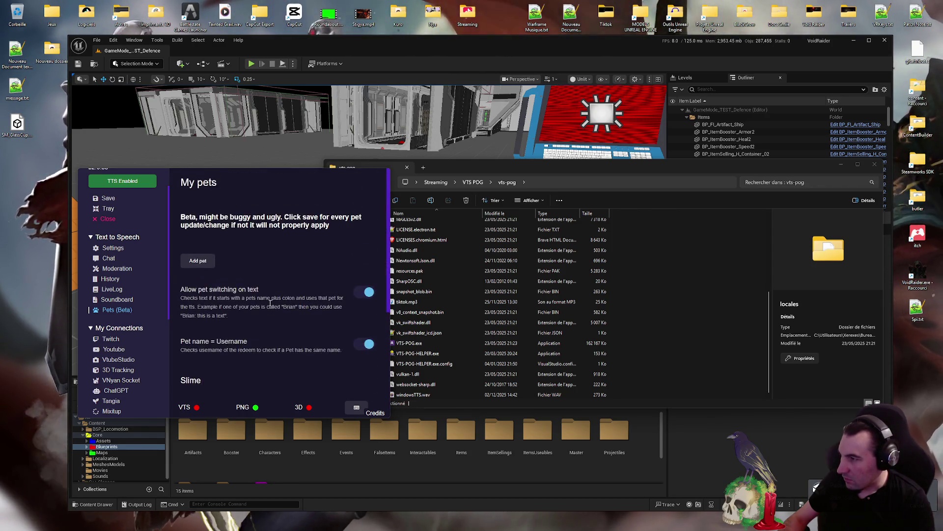
# Leave Slime's type as TTS and Pet TTS unchanged, then return to the voice settings
pyautogui.scroll(-4, 269, 303)
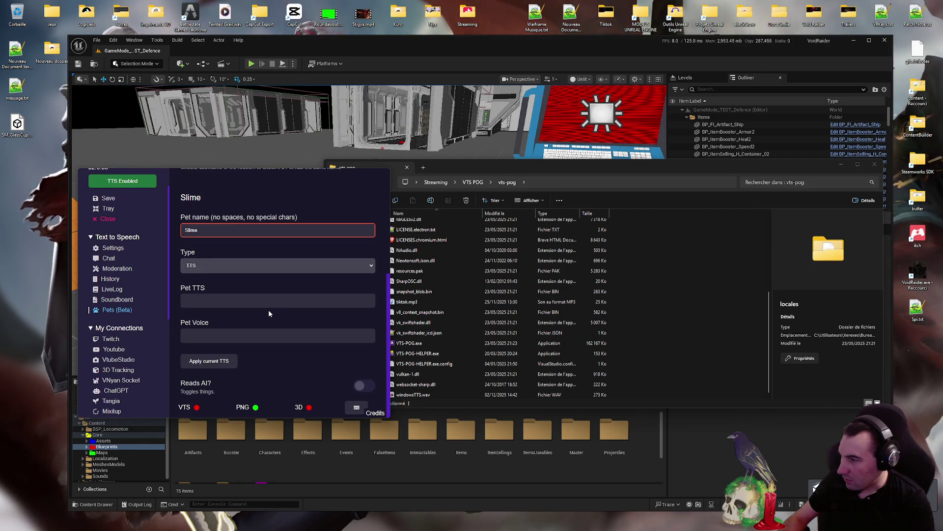
pyautogui.scroll(1, 268, 313)
pyautogui.click(223, 306)
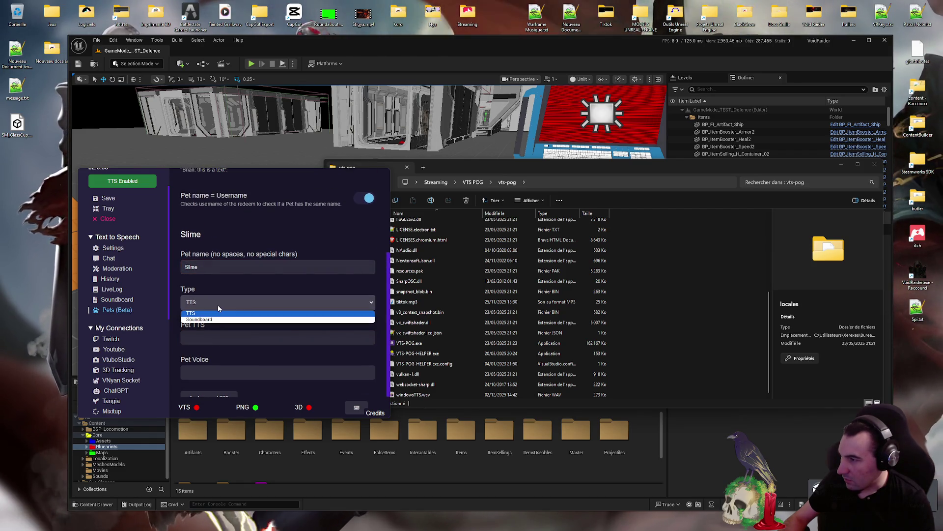
pyautogui.click(217, 305)
pyautogui.click(216, 335)
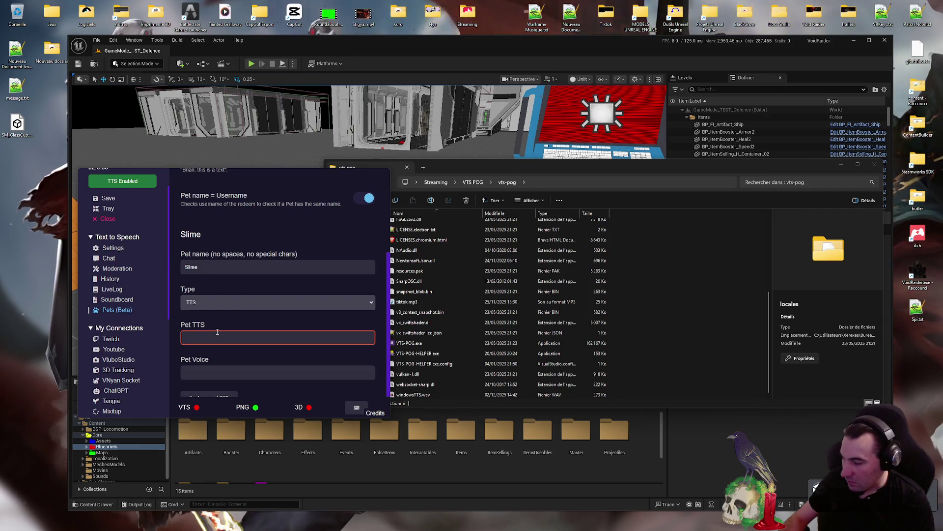
pyautogui.click(233, 372)
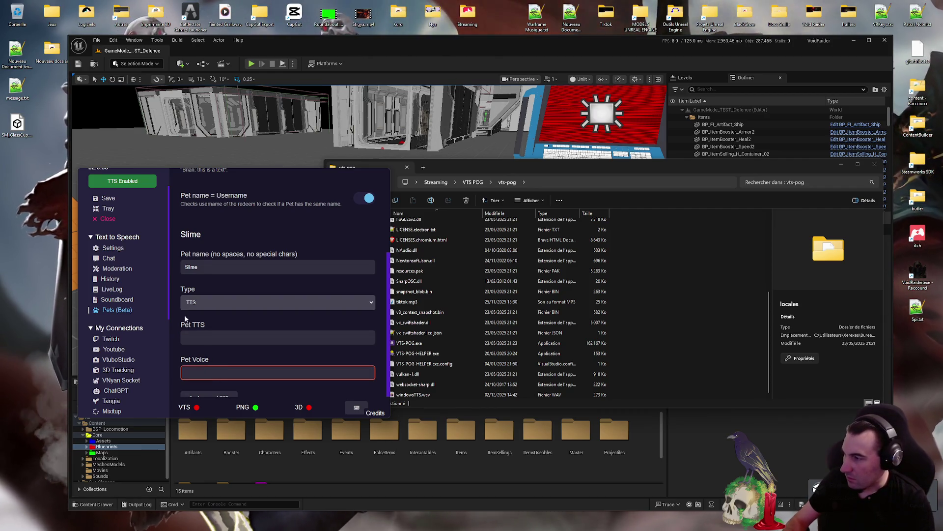
pyautogui.click(111, 260)
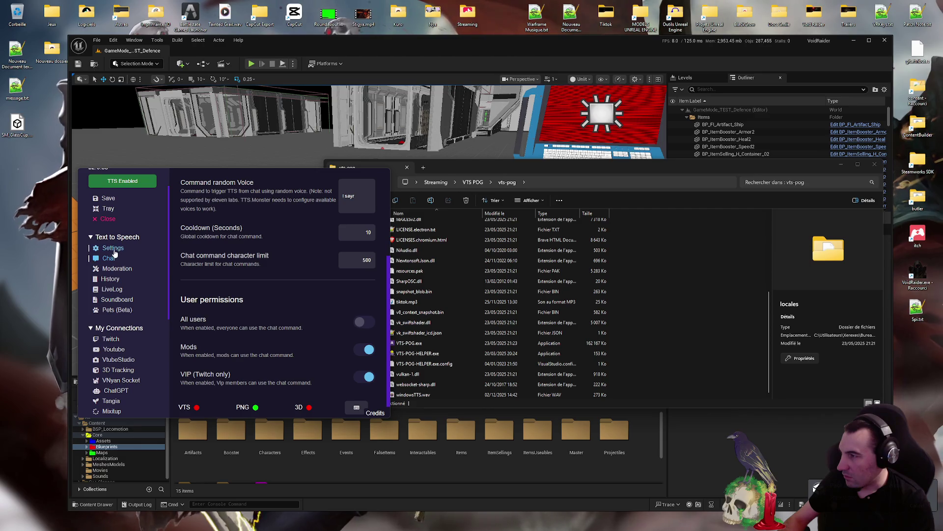
pyautogui.click(113, 248)
pyautogui.scroll(-2, 328, 321)
pyautogui.scroll(-3, 328, 320)
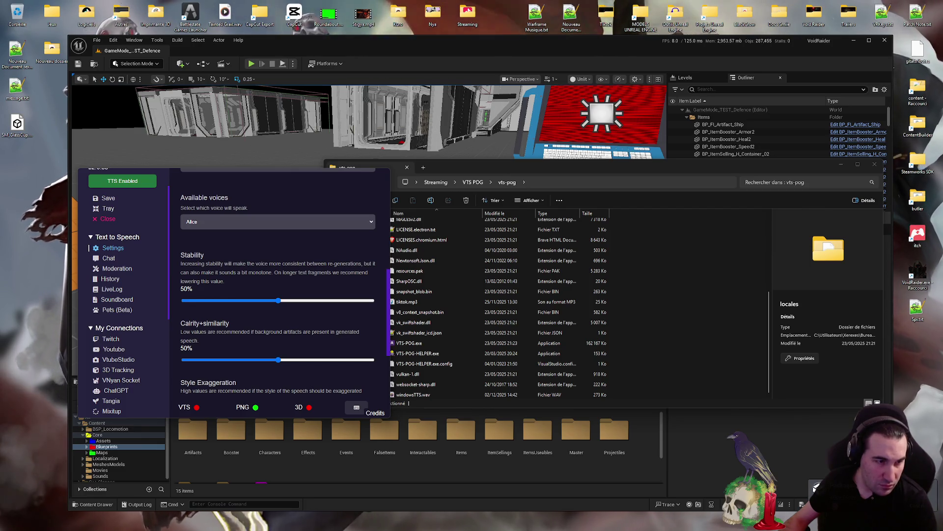
# Bring the vts-pog folder forward and select vk_swiftshader_icd.json
pyautogui.click(357, 407)
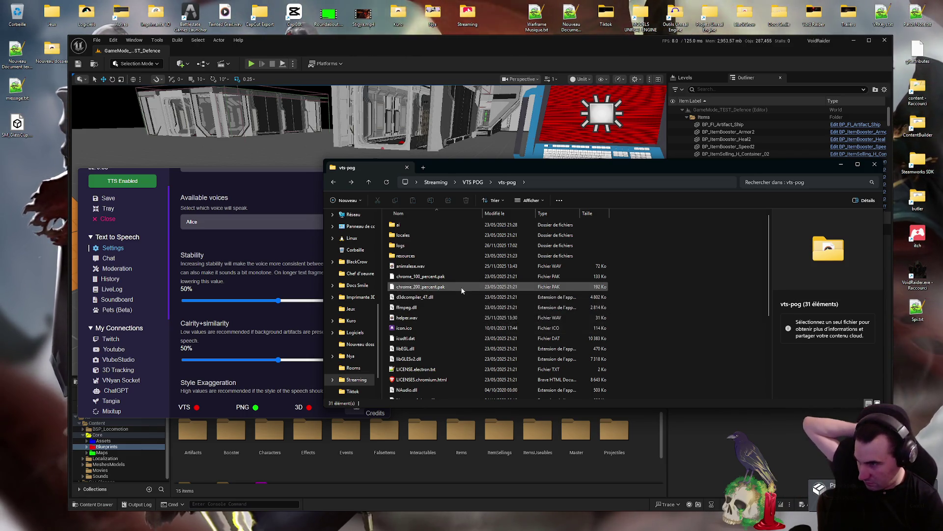
pyautogui.scroll(-2, 446, 291)
pyautogui.scroll(-2, 450, 353)
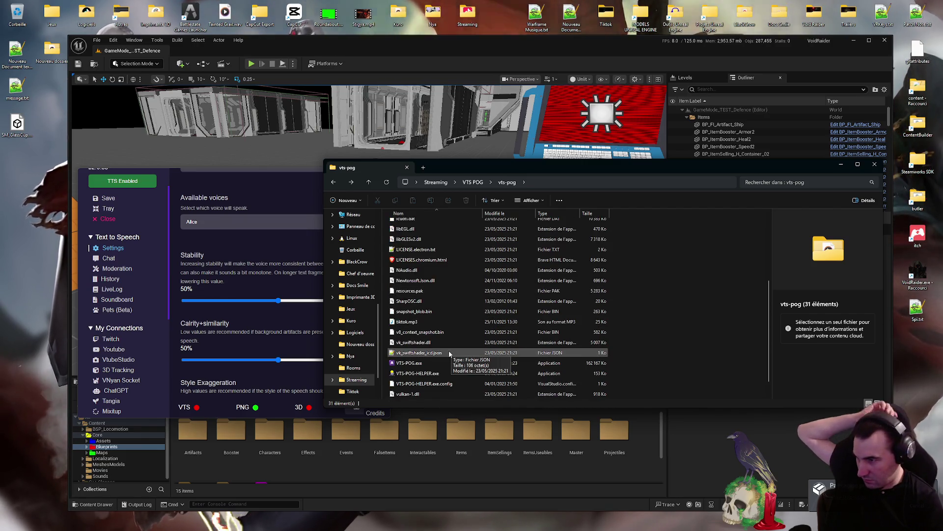
pyautogui.click(449, 353)
pyautogui.scroll(-1, 450, 353)
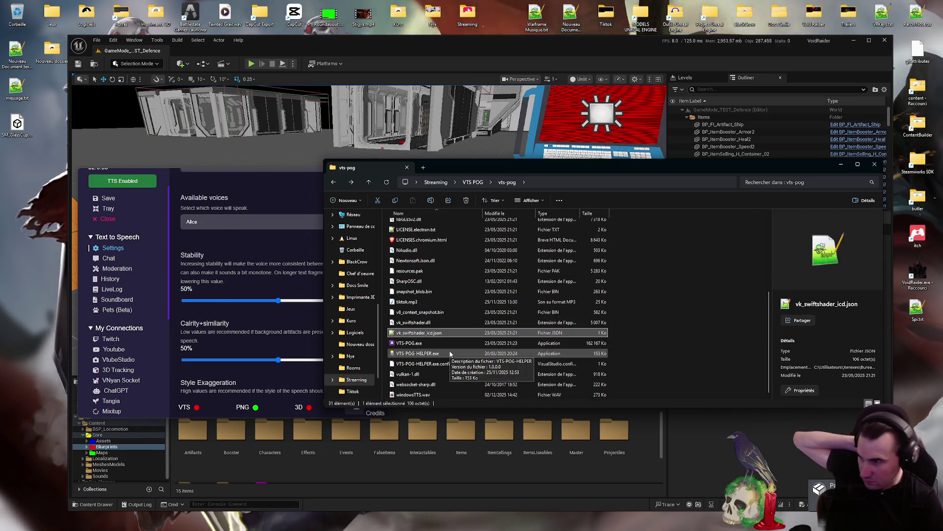
# Sort the vts-pog folder's files by Type
pyautogui.click(546, 213)
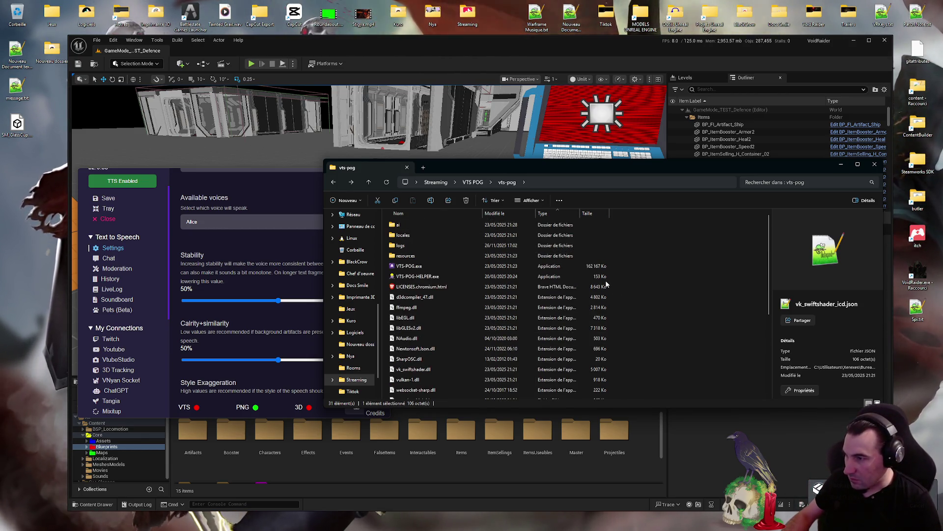
pyautogui.scroll(-5, 607, 283)
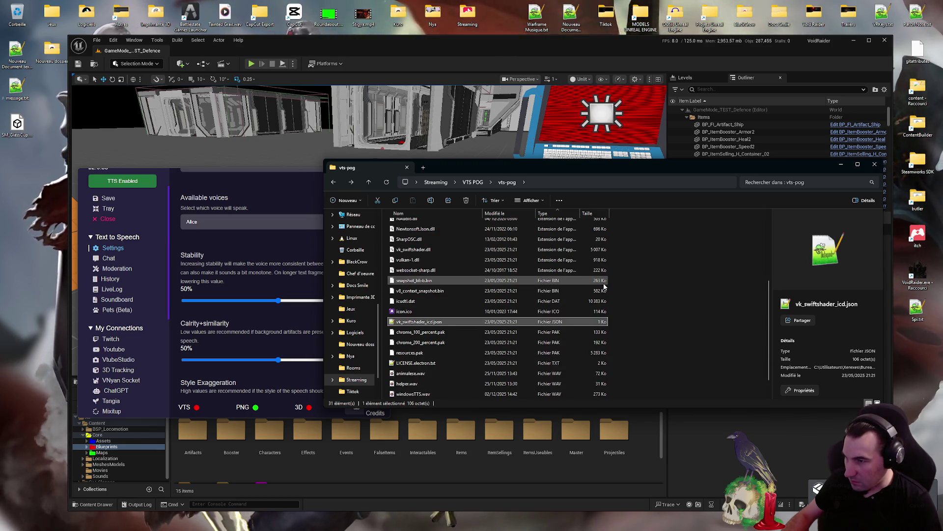
pyautogui.scroll(-1, 605, 286)
pyautogui.scroll(5, 605, 290)
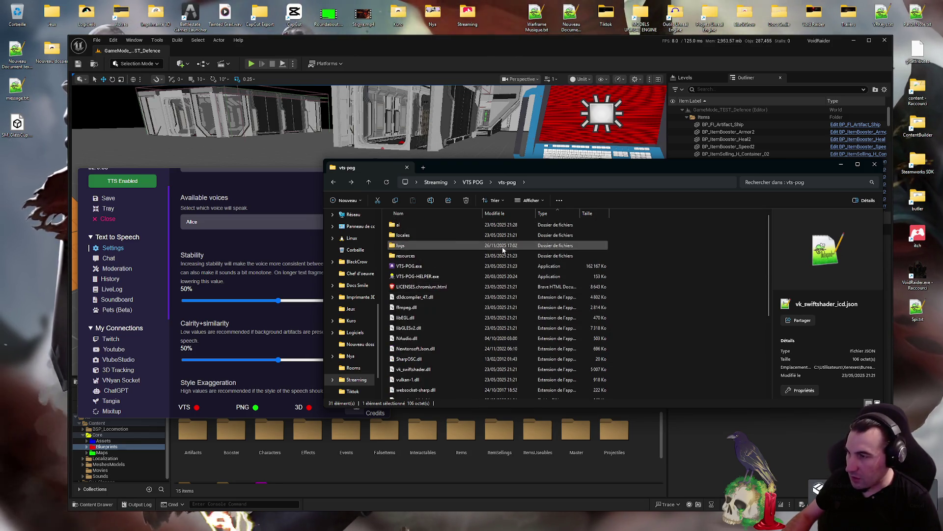
# Peek inside the resources folder, return and deselect, then bring the Unreal editor forward
pyautogui.click(406, 256)
pyautogui.doubleClick(406, 256)
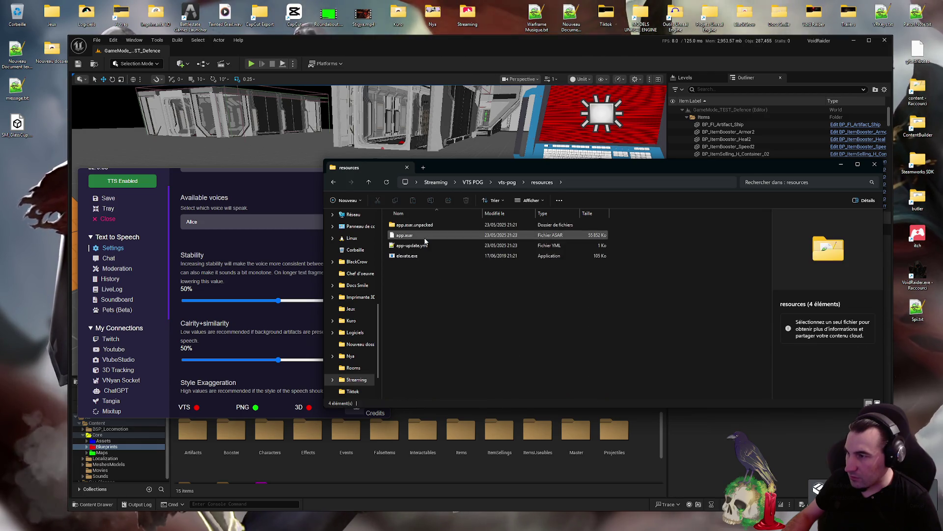
pyautogui.hotkey('alt', 'Left')
pyautogui.click(729, 310)
pyautogui.scroll(-5, 729, 309)
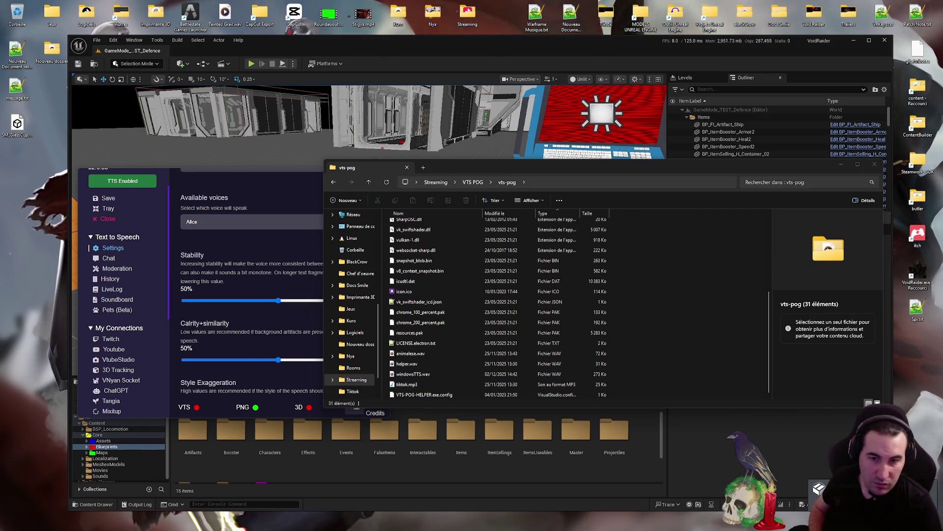
pyautogui.moveTo(818, 496)
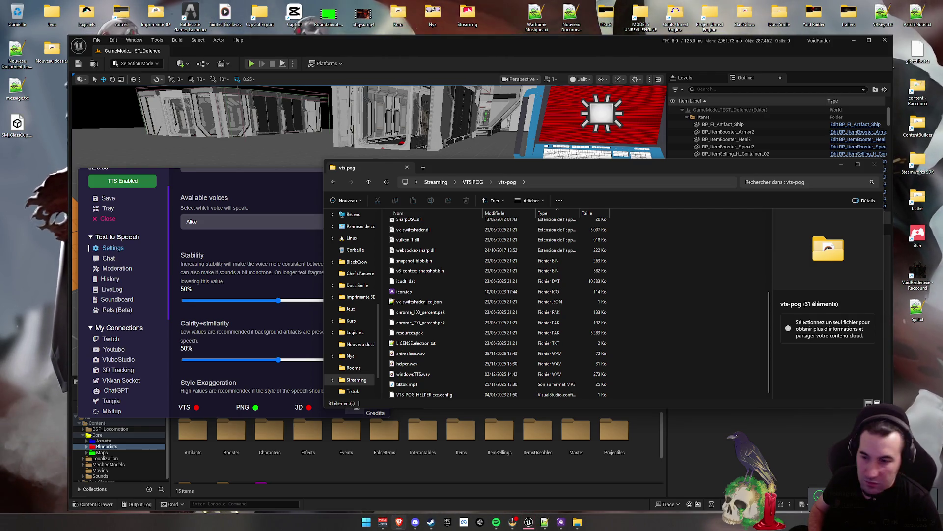
pyautogui.click(529, 522)
# Package the project via Platforms > Linux > Package Project, confirming the output folder
pyautogui.click(328, 63)
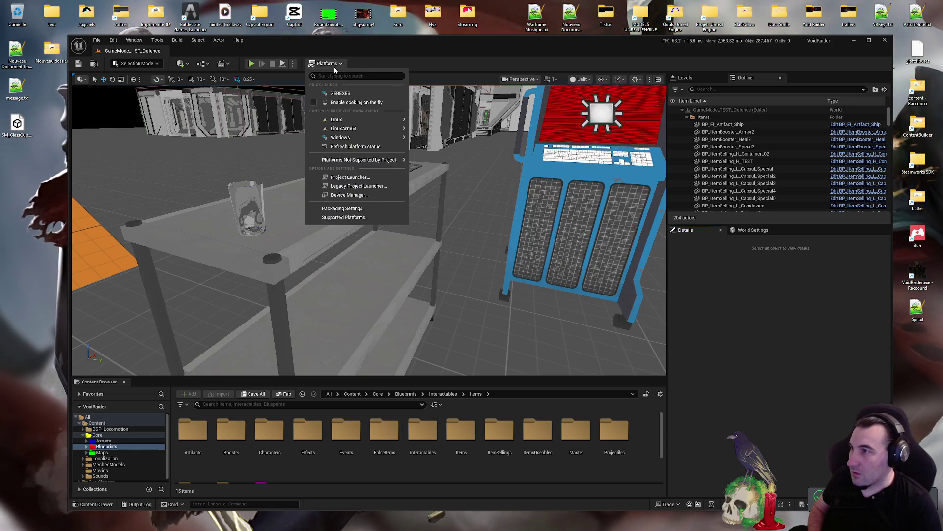
pyautogui.moveTo(364, 119)
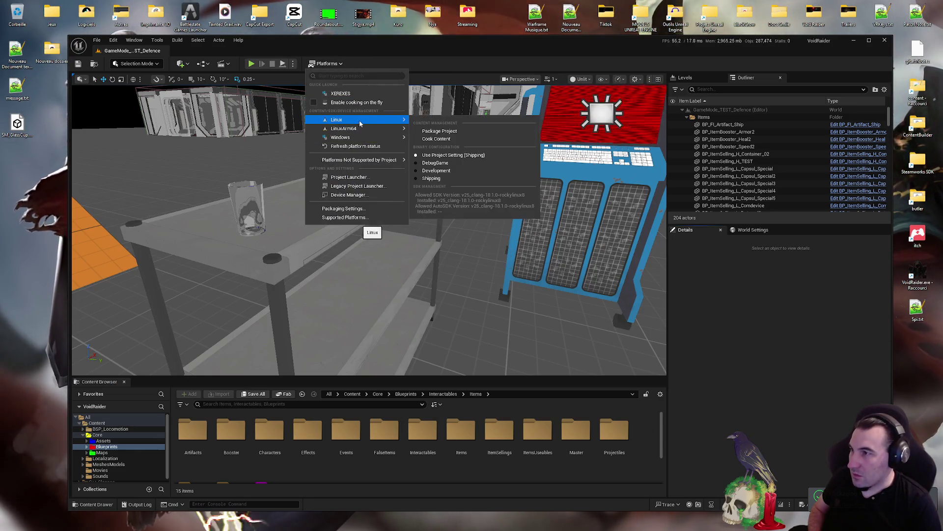
pyautogui.click(451, 135)
pyautogui.click(442, 286)
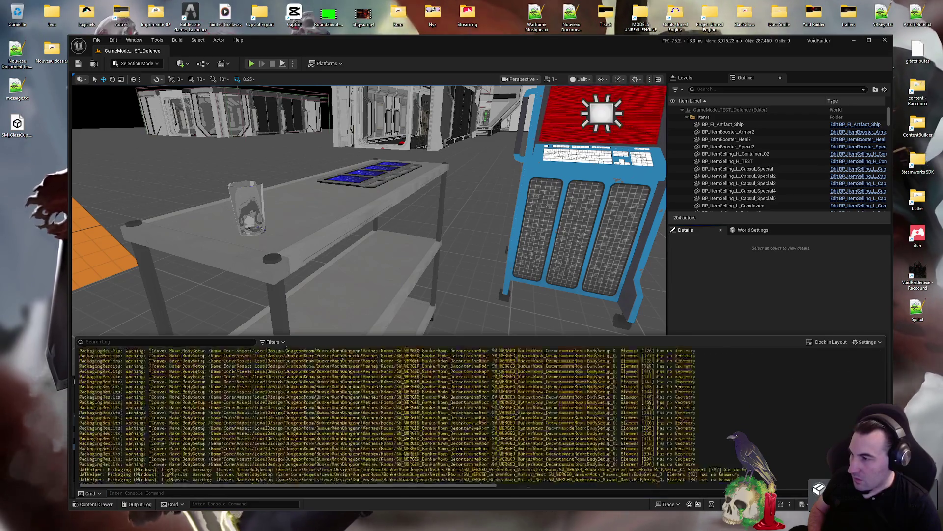
pyautogui.click(506, 257)
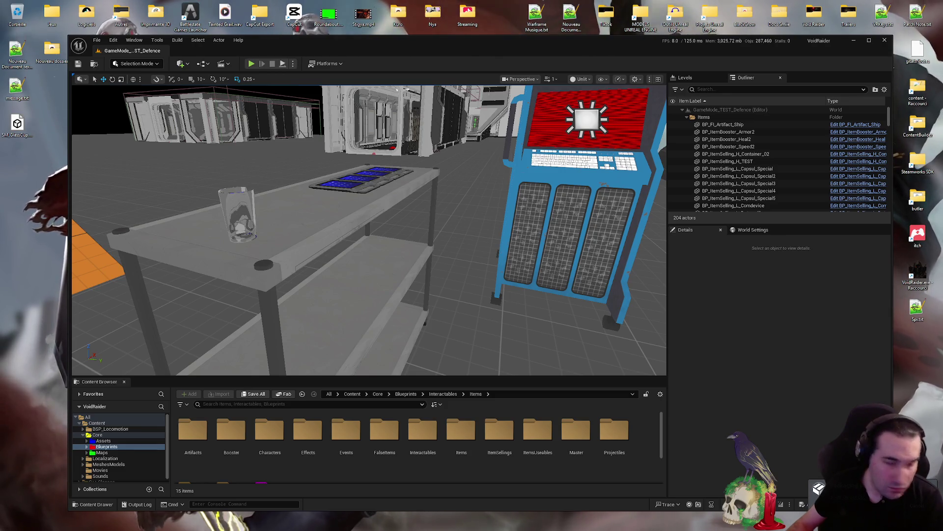
pyautogui.moveTo(529, 522)
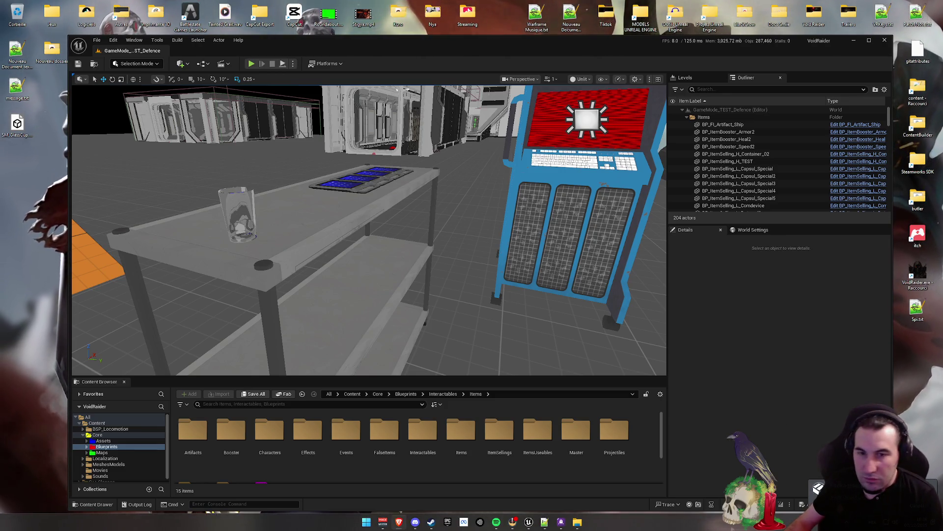
pyautogui.click(561, 522)
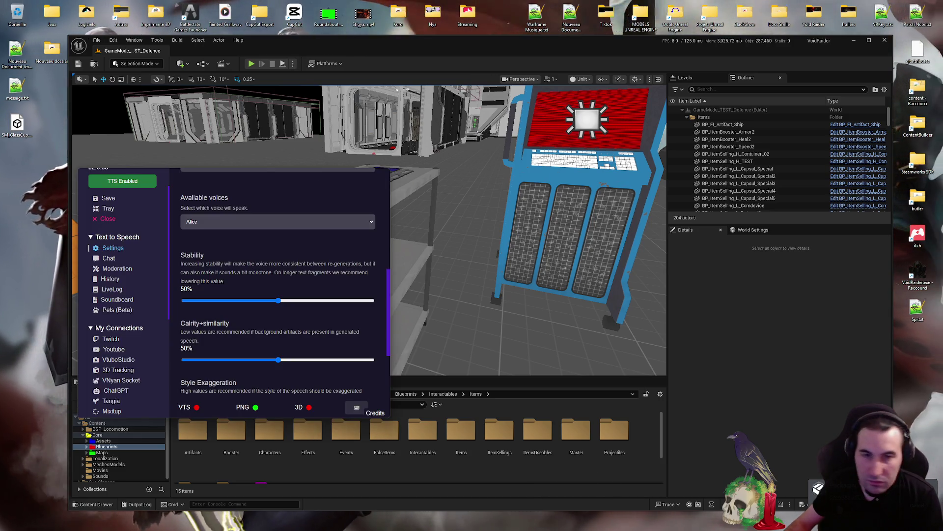
# Send the VTS POG text-to-speech settings window to the tray, leaving only its message bar
pyautogui.click(108, 209)
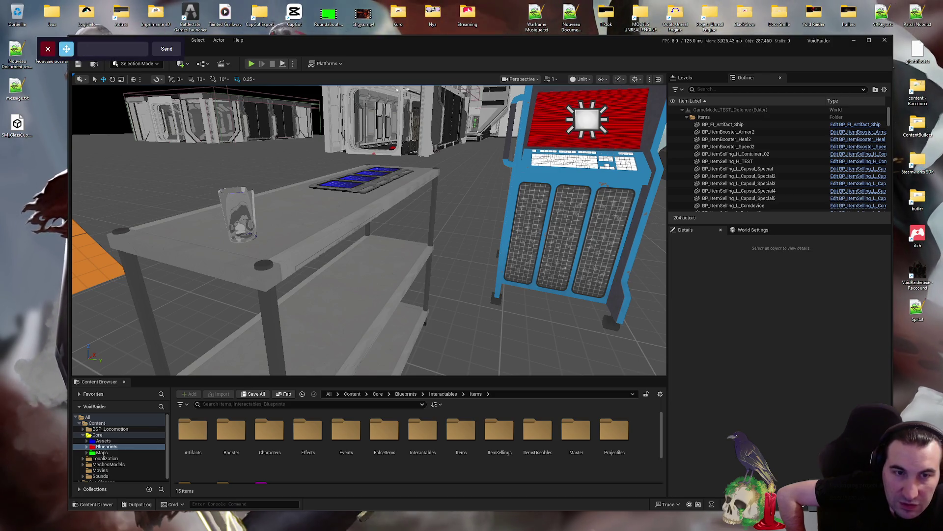
# Dismiss the VTS POG send-message bar with Escape and nudge the editor window left
pyautogui.press('Escape')
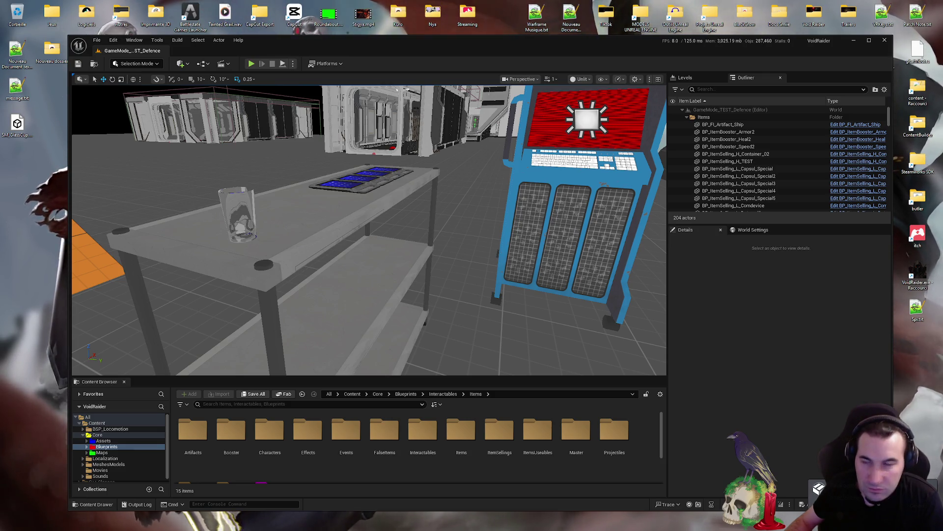
pyautogui.moveTo(596, 47)
pyautogui.mouseDown()
pyautogui.moveTo(586, 163)
pyautogui.moveTo(577, 48)
pyautogui.mouseUp()
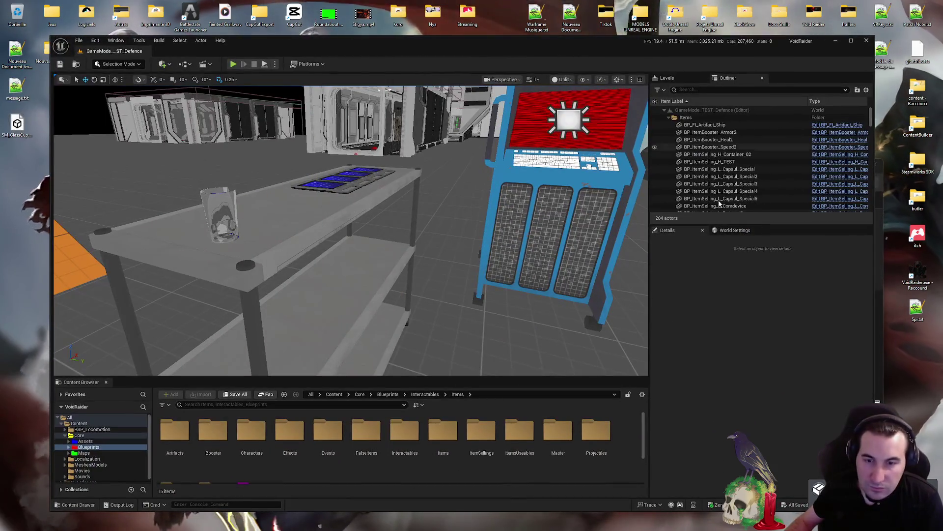
# Bring up the Windows Start menu over the editor
pyautogui.press('super')
pyautogui.press('super')
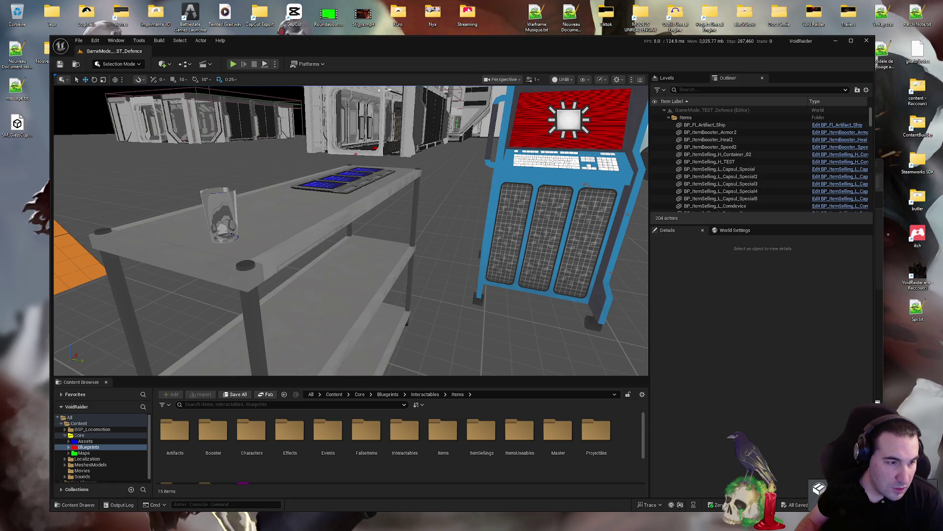
pyautogui.press('super')
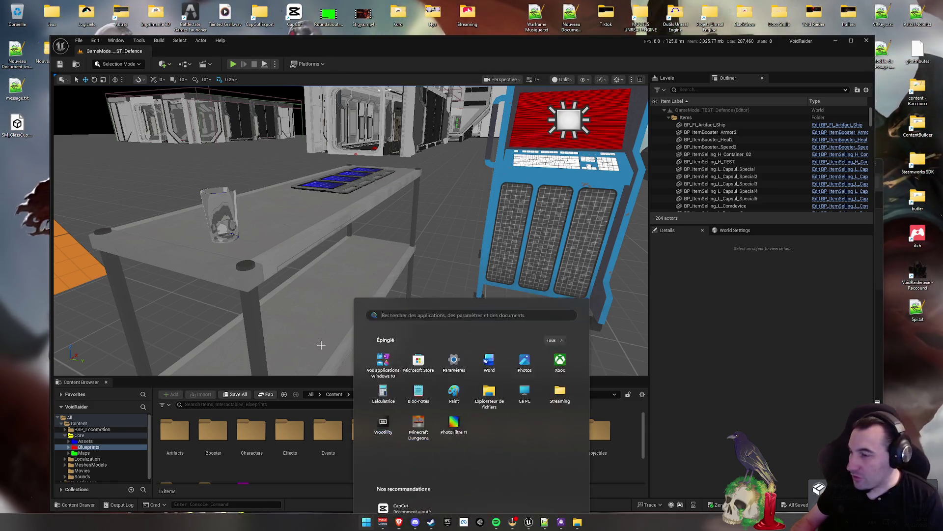
# Look through the Streaming, Bureau and BlackCrow folders, then return to the Bureau listing
pyautogui.click(560, 336)
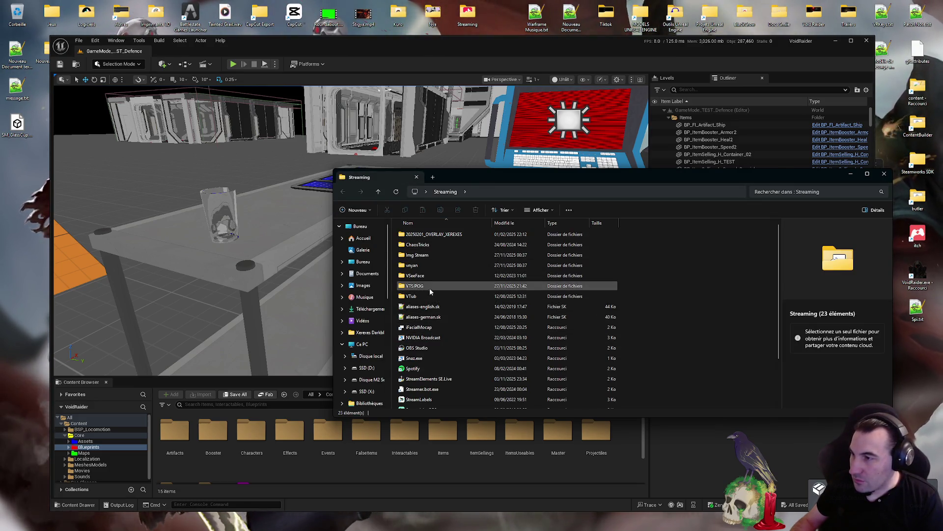
pyautogui.click(377, 263)
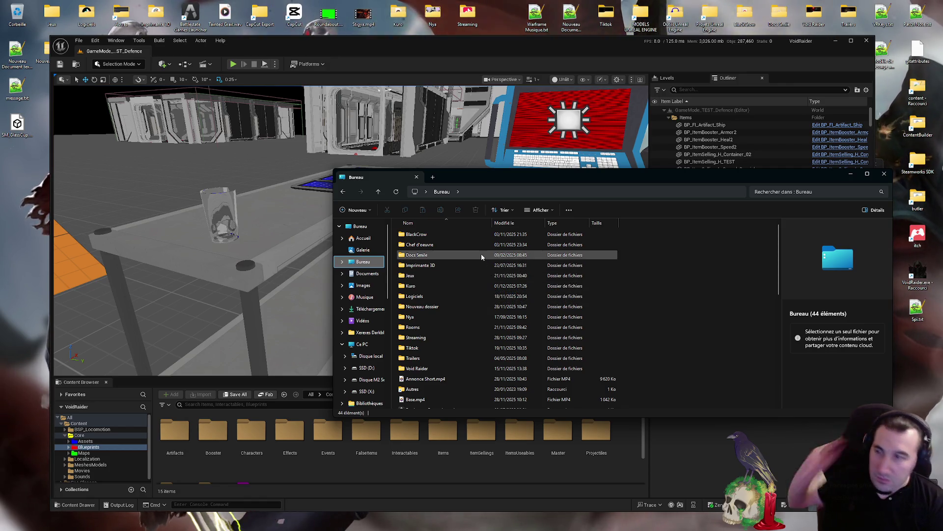
pyautogui.doubleClick(427, 239)
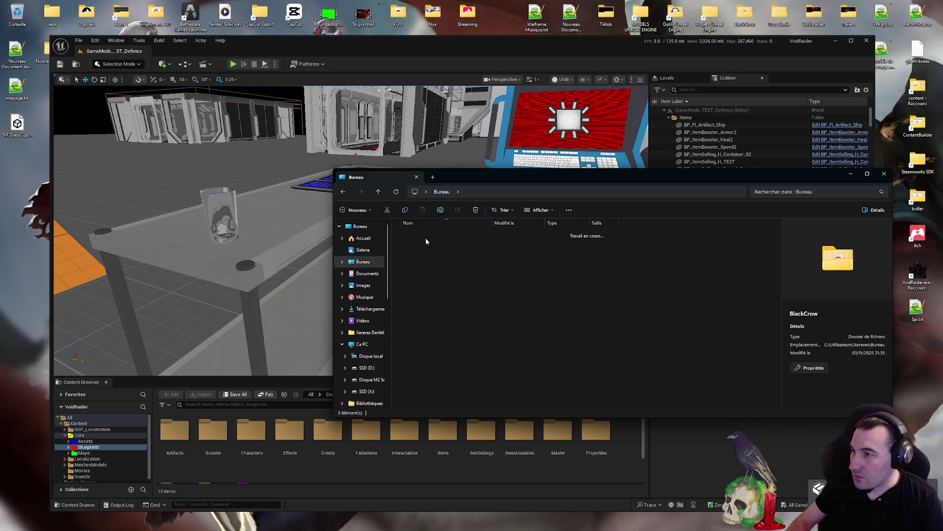
pyautogui.hotkey('alt', 'Left')
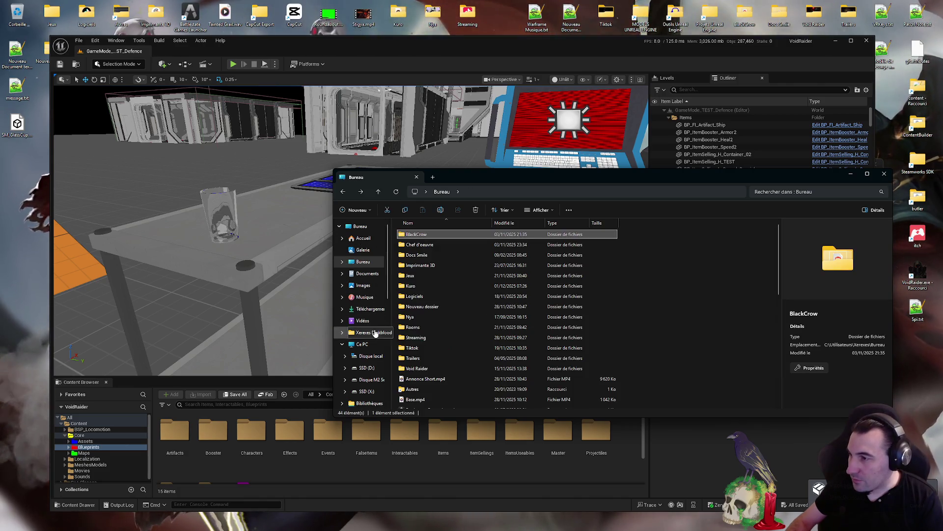
# Go from Ce PC through C:, Utilisateurs, the user profile, AppData and Roaming into VTS-POG
pyautogui.click(363, 344)
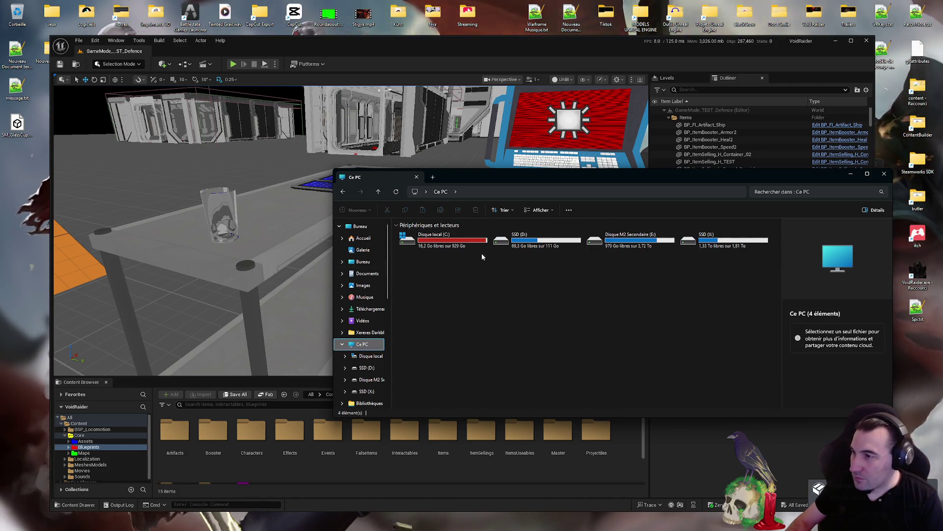
pyautogui.doubleClick(473, 243)
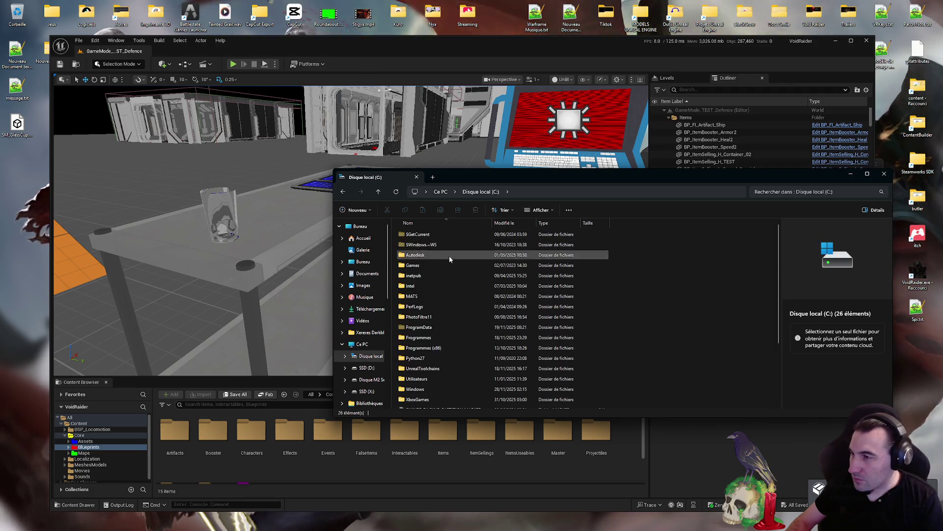
pyautogui.scroll(-3, 449, 266)
pyautogui.doubleClick(428, 320)
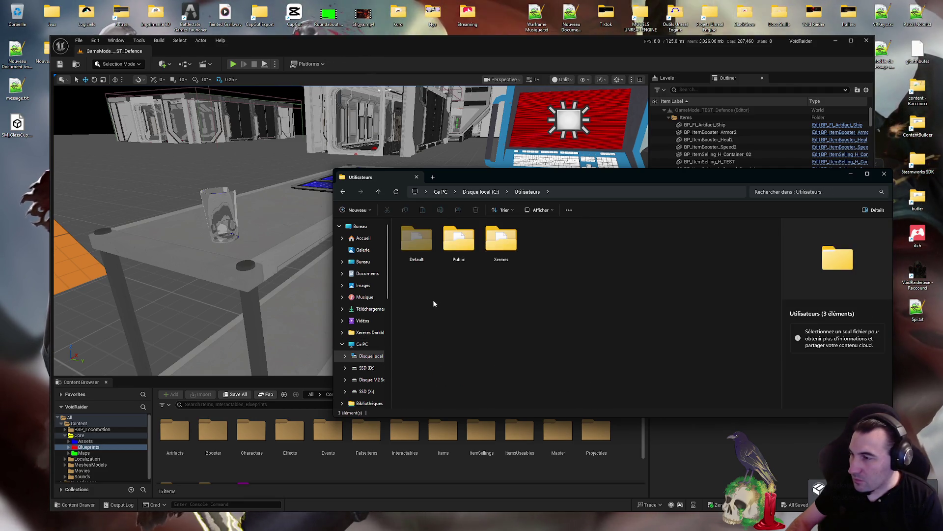
pyautogui.doubleClick(502, 242)
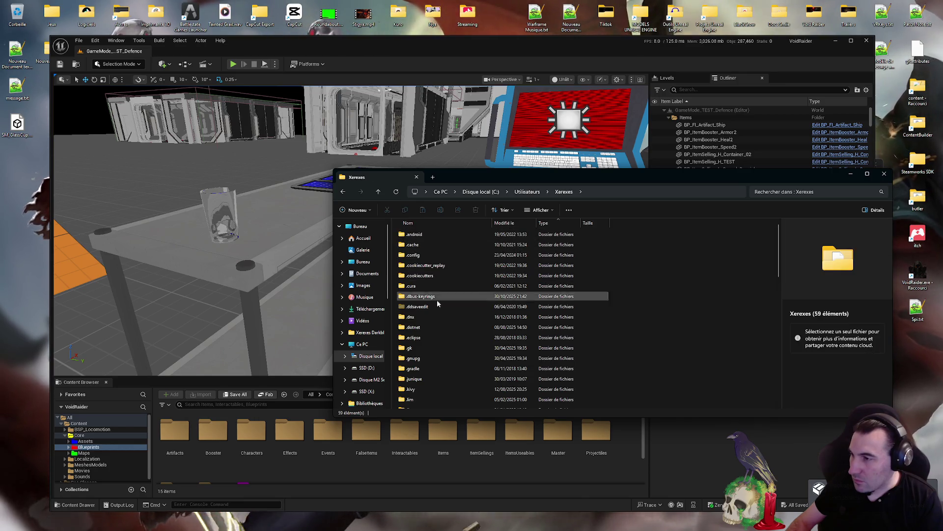
pyautogui.scroll(-2, 445, 297)
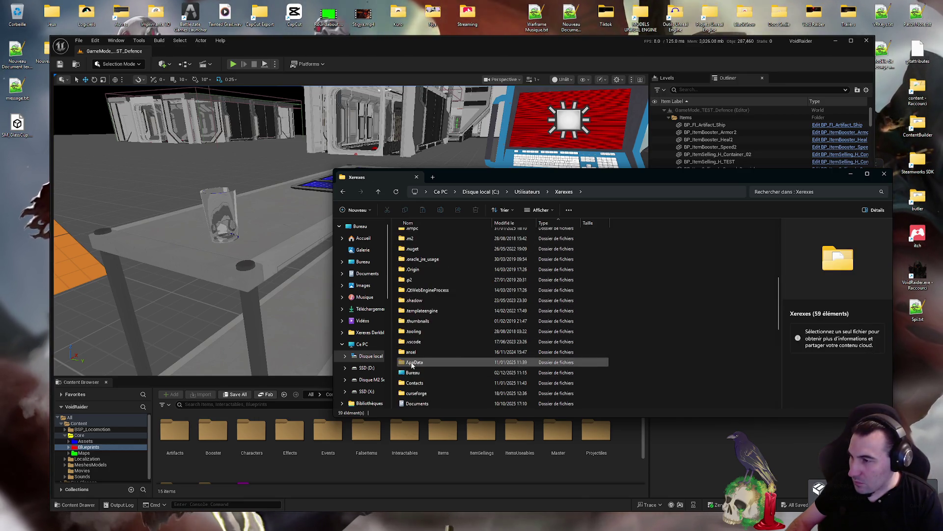
pyautogui.doubleClick(415, 362)
pyautogui.doubleClick(501, 242)
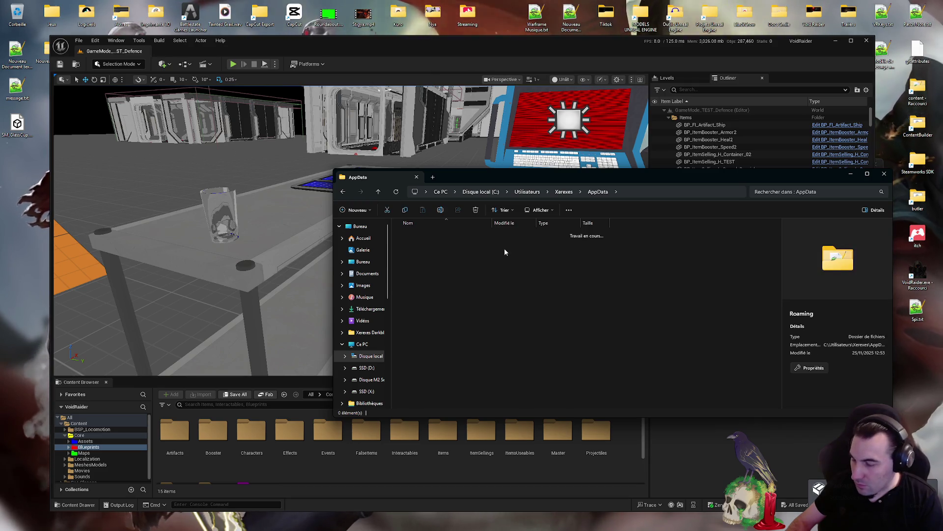
pyautogui.press('v')
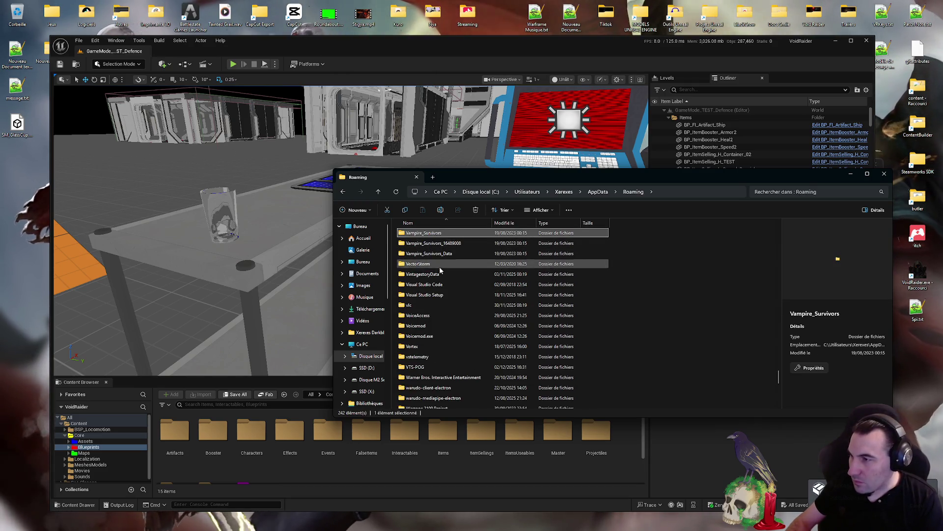
pyautogui.doubleClick(417, 366)
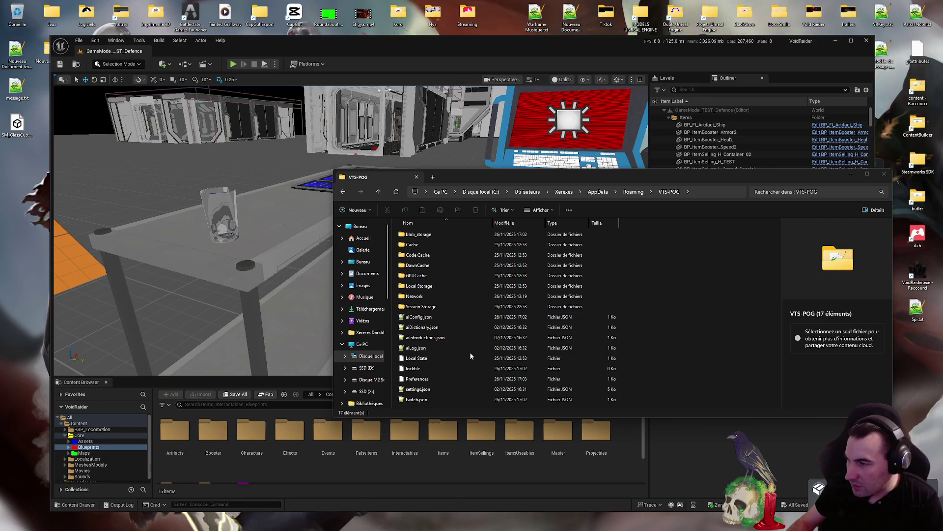
# View settings.json in Notepad++, select the ElevenLabs voice ID, save, and close Notepad++
pyautogui.doubleClick(428, 389)
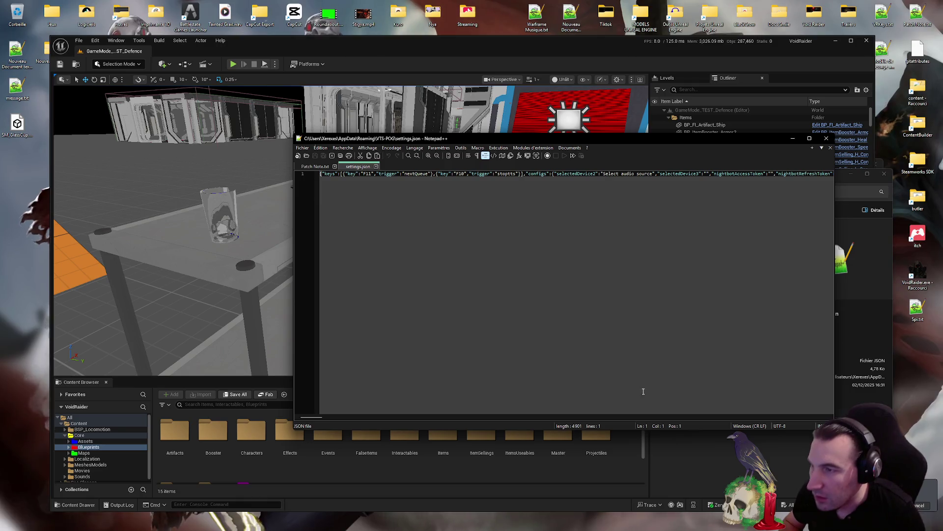
pyautogui.moveTo(312, 416); pyautogui.dragTo(380, 418)
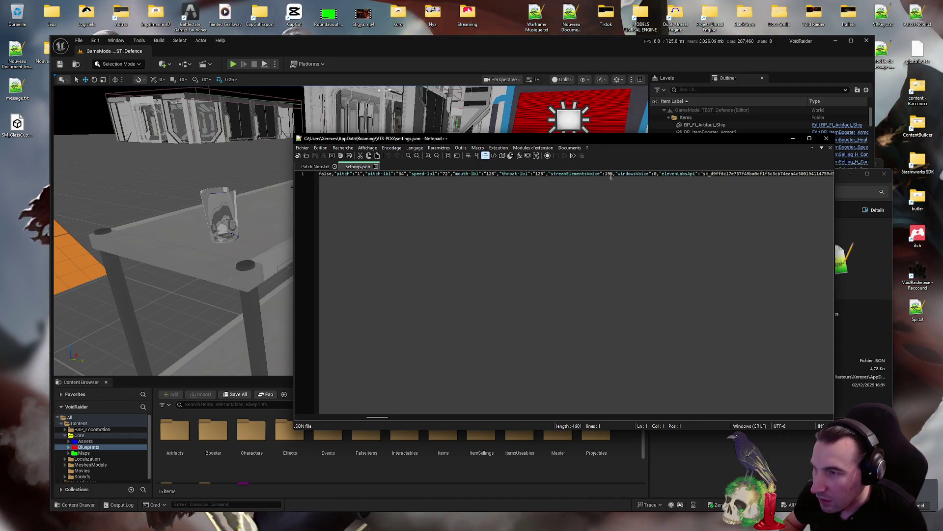
pyautogui.moveTo(379, 417); pyautogui.dragTo(401, 419)
pyautogui.doubleClick(757, 173)
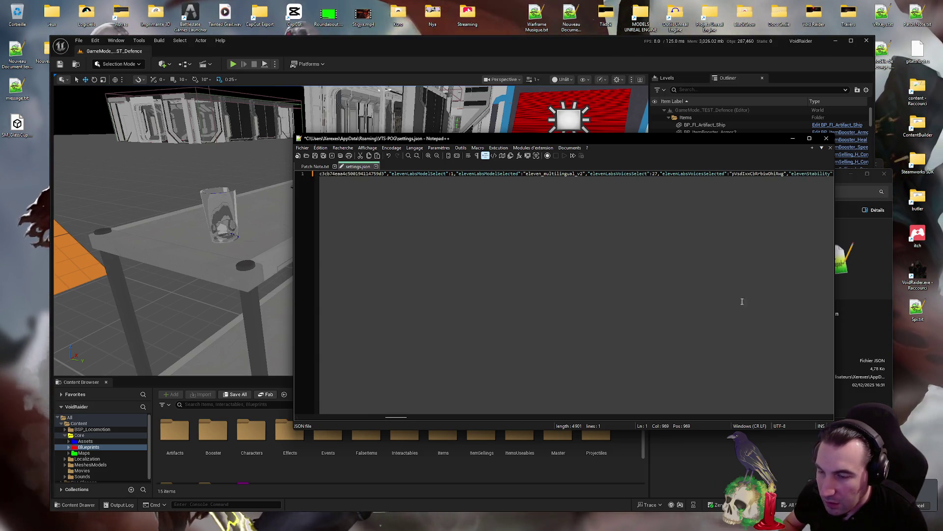
pyautogui.hotkey('ctrl', 's')
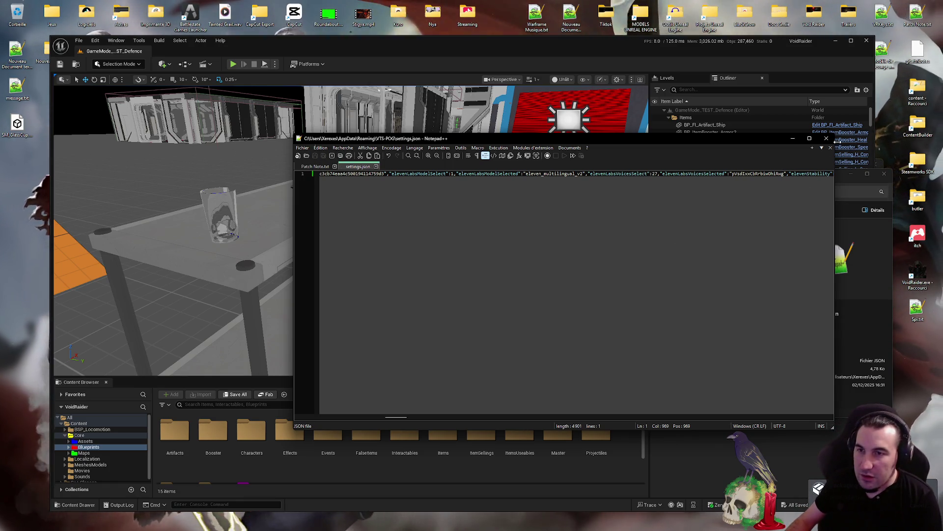
pyautogui.click(830, 148)
pyautogui.click(827, 140)
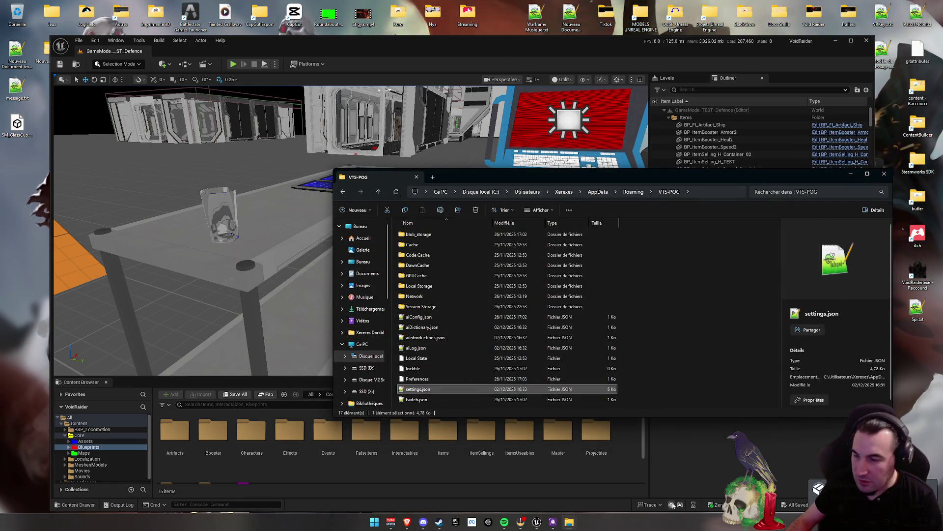
pyautogui.click(539, 523)
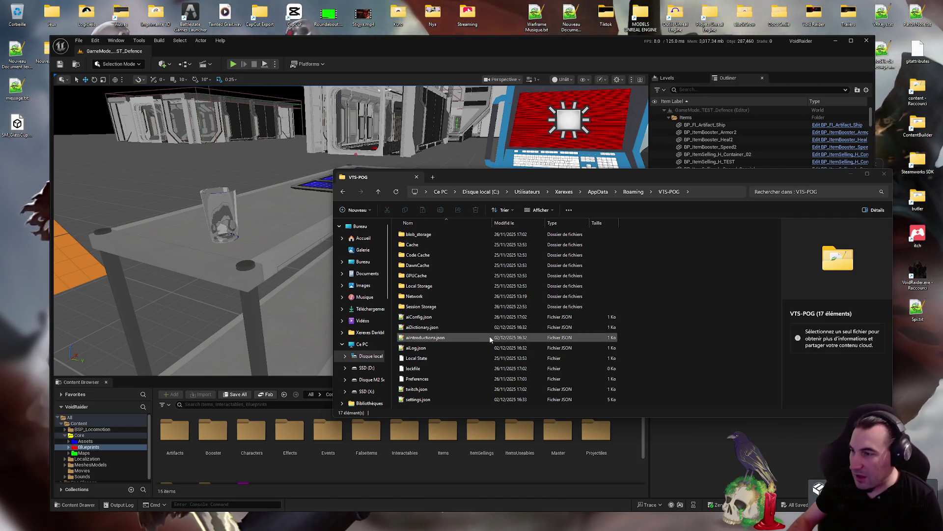
pyautogui.click(416, 399)
pyautogui.doubleClick(416, 399)
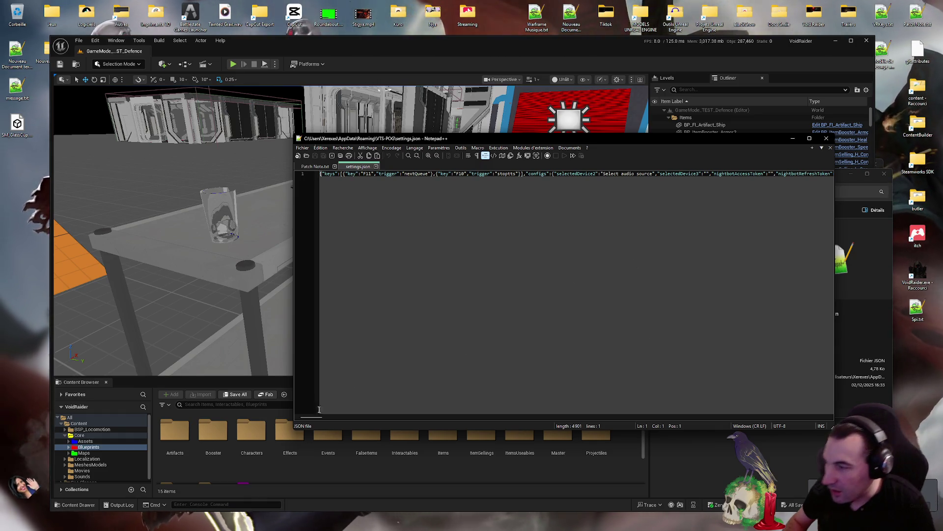
# Paste the new ElevenLabs voice ID, change the voice select value from 27 to 1, and save
pyautogui.moveTo(311, 417)
pyautogui.mouseDown()
pyautogui.moveTo(459, 419)
pyautogui.moveTo(378, 419)
pyautogui.moveTo(404, 419)
pyautogui.mouseUp()
pyautogui.hotkey('ctrl', 'v')
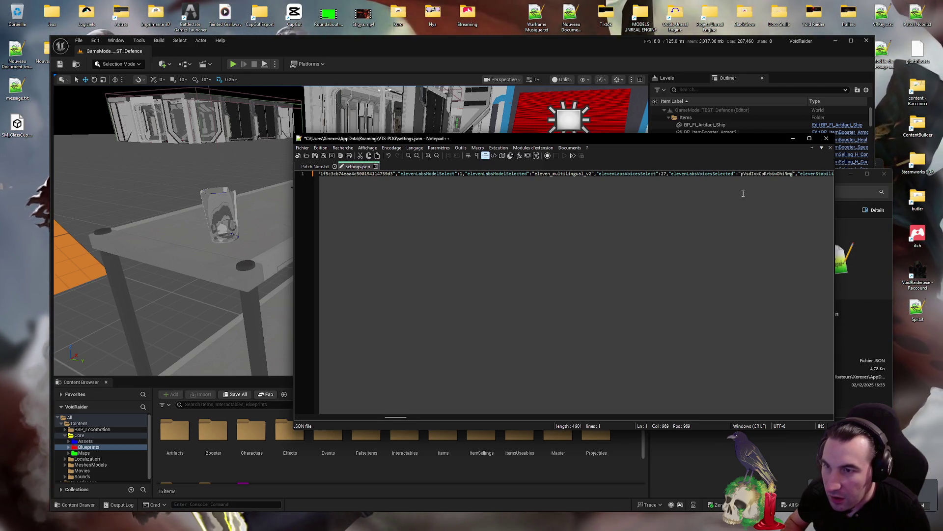
pyautogui.doubleClick(663, 173)
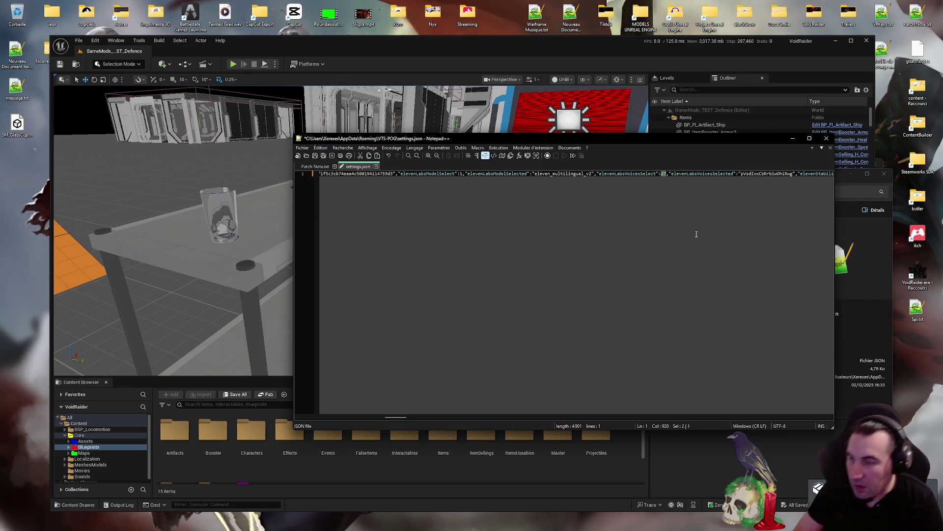
pyautogui.write('1')
pyautogui.press('Return')
pyautogui.press('BackSpace')
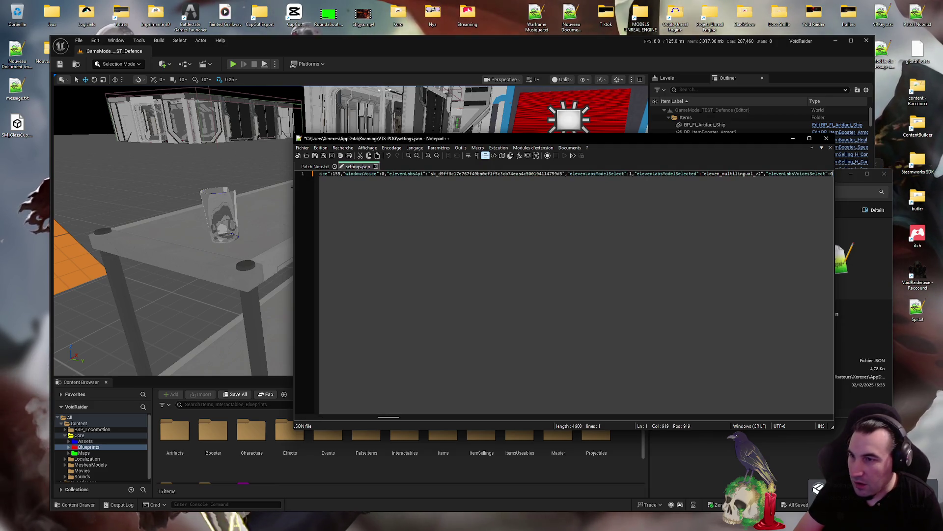
pyautogui.hotkey('ctrl', 's')
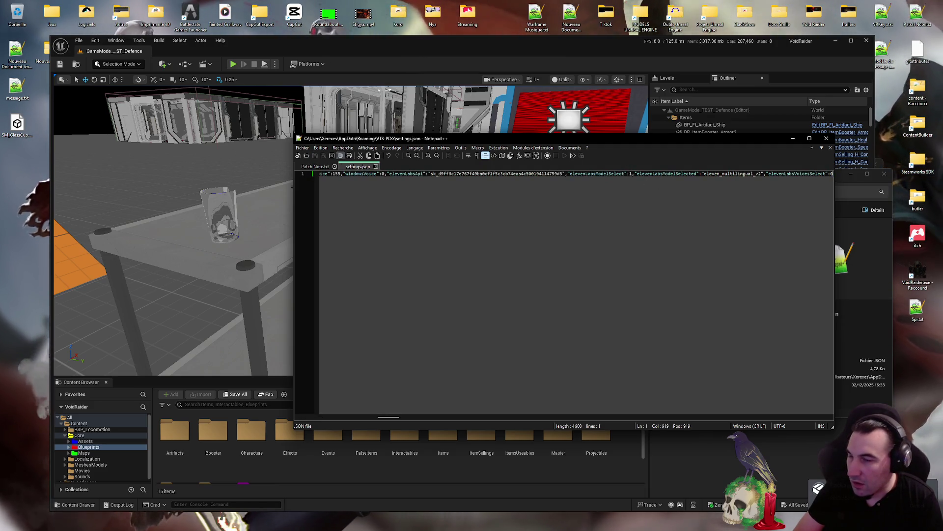
pyautogui.hotkey('alt', 'Tab')
pyautogui.click(881, 335)
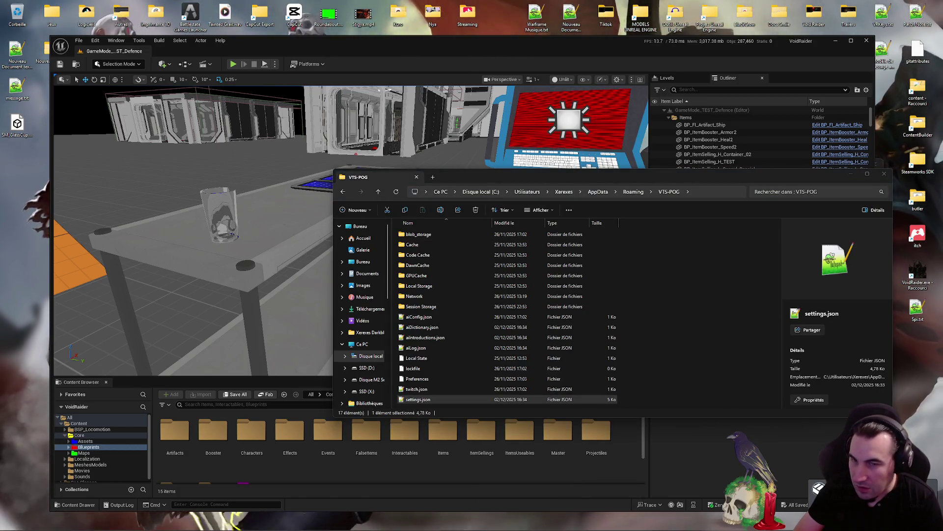
pyautogui.click(545, 522)
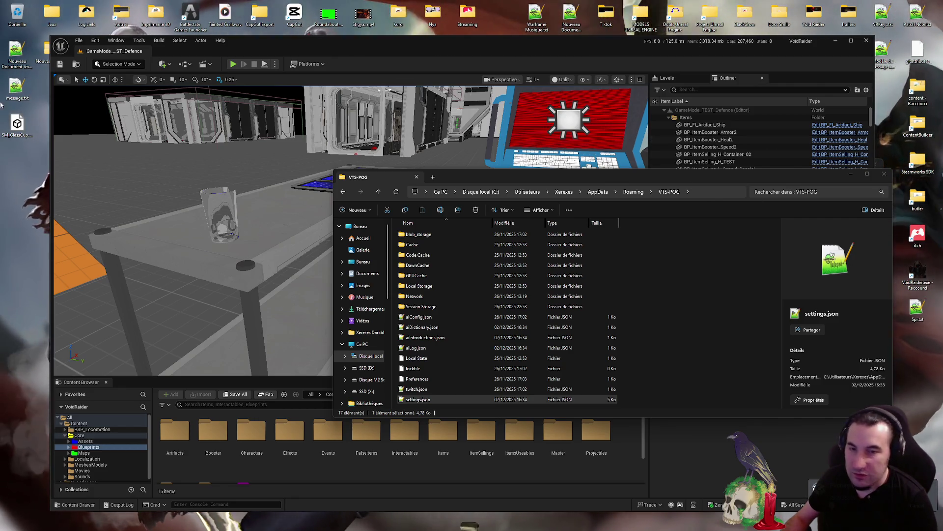
# Create a new desktop text document, paste the copied voice ID into it, and close it
pyautogui.rightClick(24, 167)
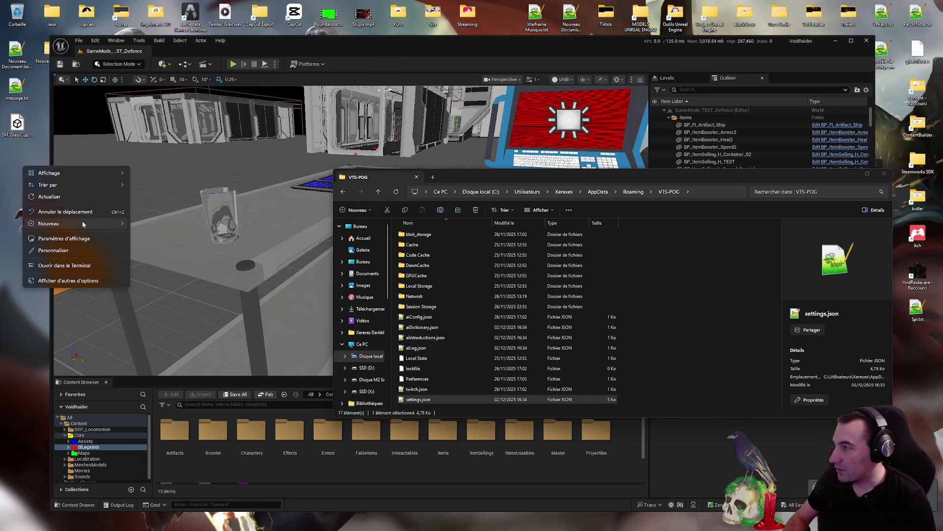
pyautogui.moveTo(94, 223)
pyautogui.click(158, 354)
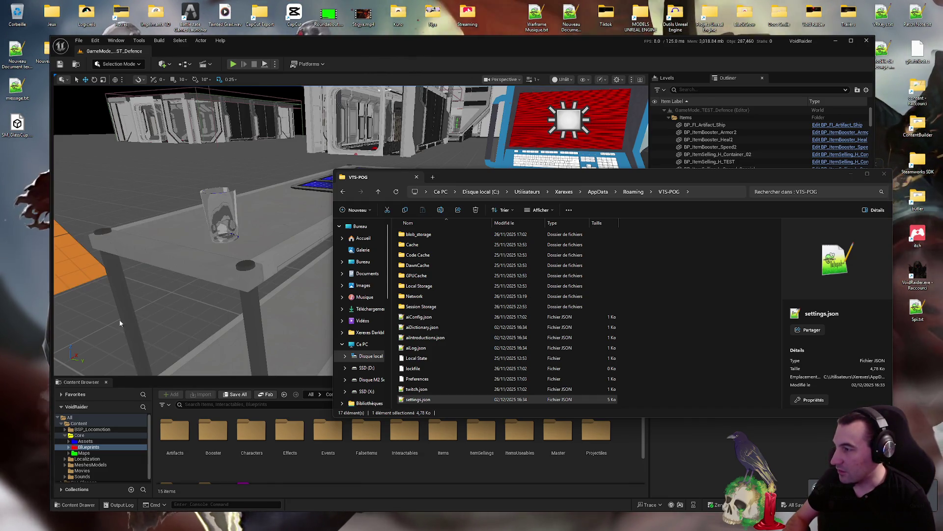
pyautogui.doubleClick(20, 163)
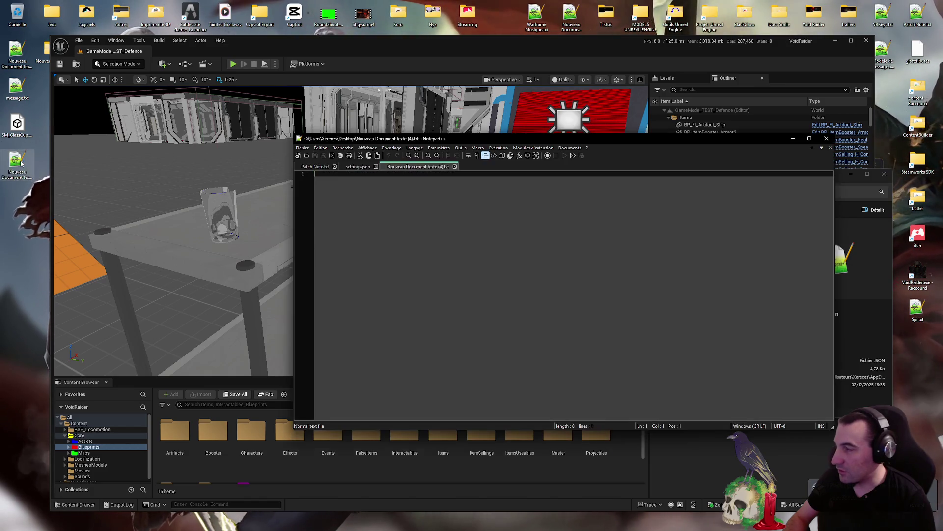
pyautogui.hotkey('ctrl', 'v')
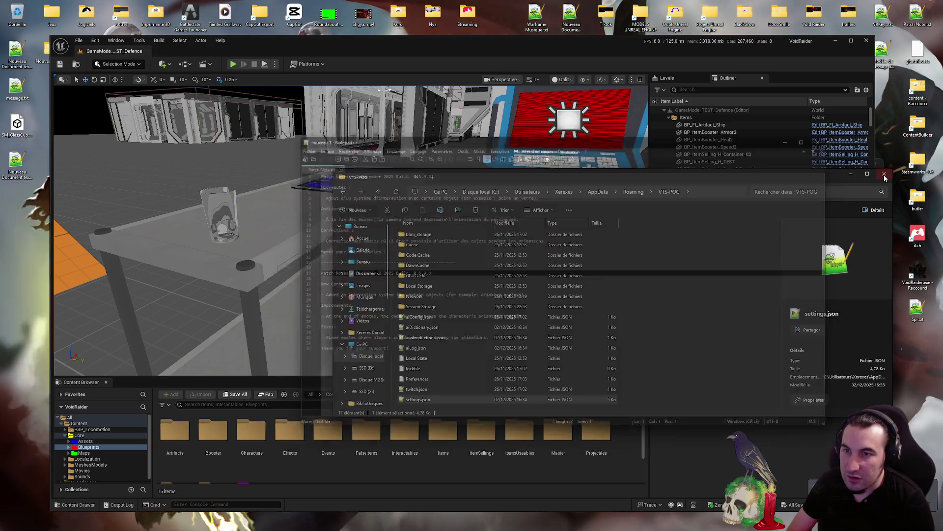
pyautogui.click(59, 117)
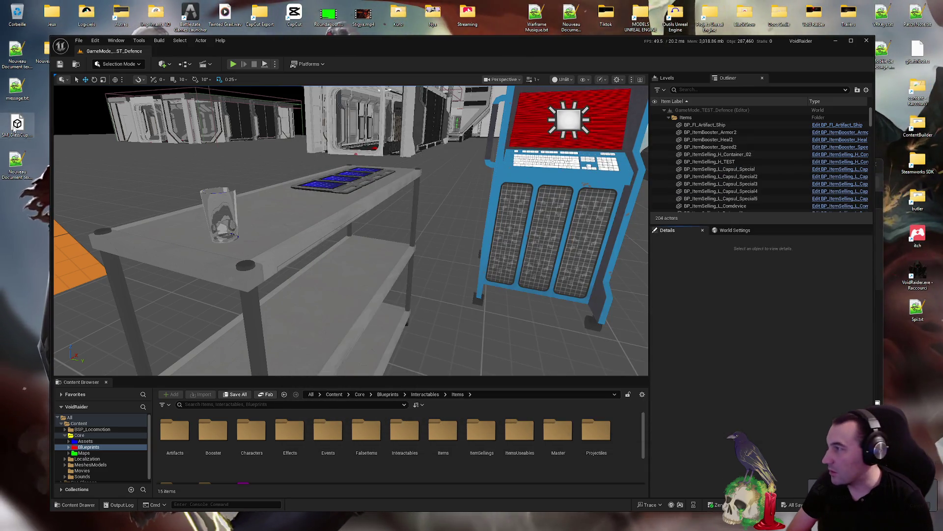
# Delete SM_GlassCup.FBX from the desktop
pyautogui.click(17, 124)
pyautogui.press('Delete')
pyautogui.press('Return')
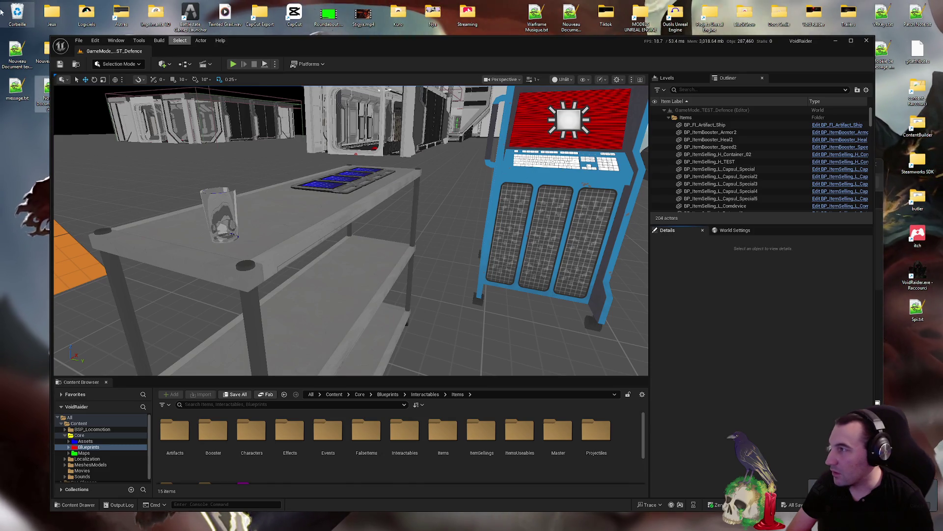
# Open the Recycle Bin from its desktop context menu, then close its window
pyautogui.rightClick(18, 15)
pyautogui.click(186, 75)
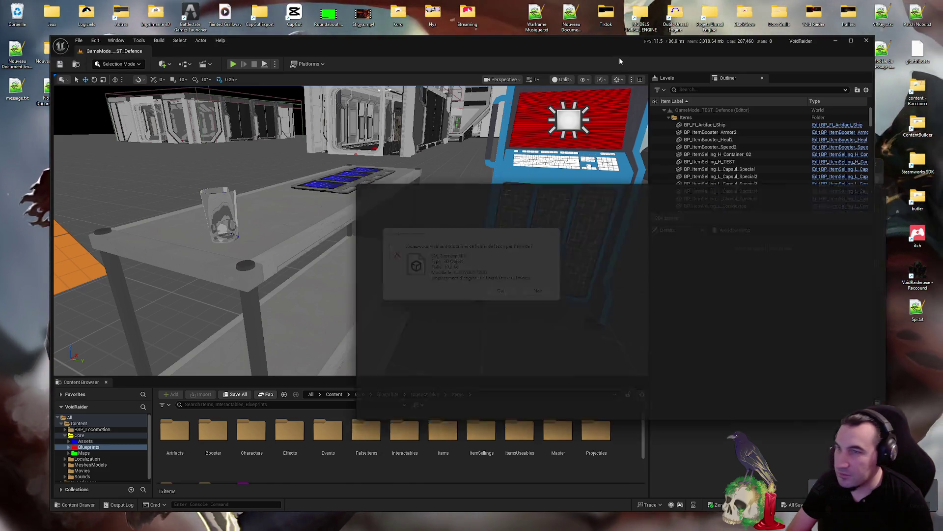
pyautogui.click(892, 186)
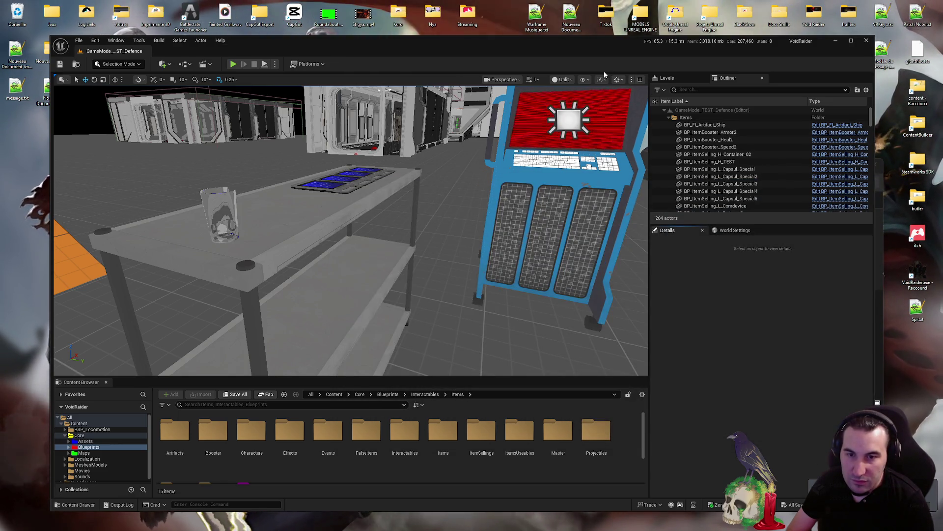
# Confirm permanently deleting SM_GlassCup.FBX, close the vts-pog folder, and maximize Unreal again
pyautogui.moveTo(579, 42); pyautogui.dragTo(596, 379)
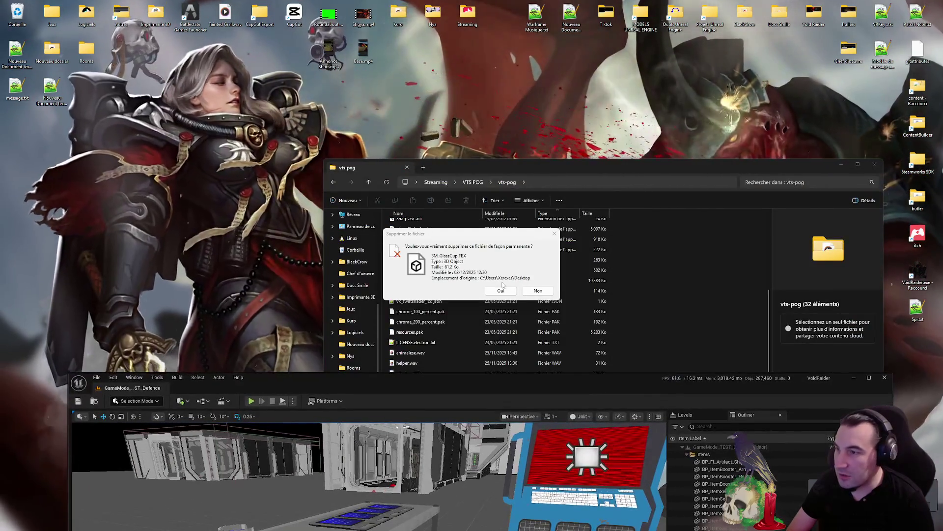
pyautogui.click(538, 290)
pyautogui.click(443, 291)
pyautogui.click(874, 164)
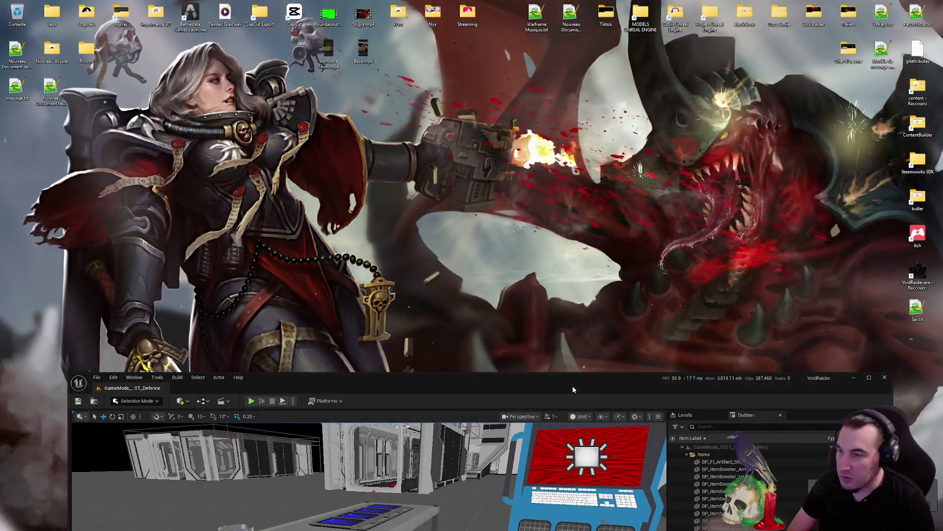
pyautogui.moveTo(573, 385)
pyautogui.mouseDown()
pyautogui.moveTo(623, 161)
pyautogui.moveTo(624, 2)
pyautogui.mouseUp()
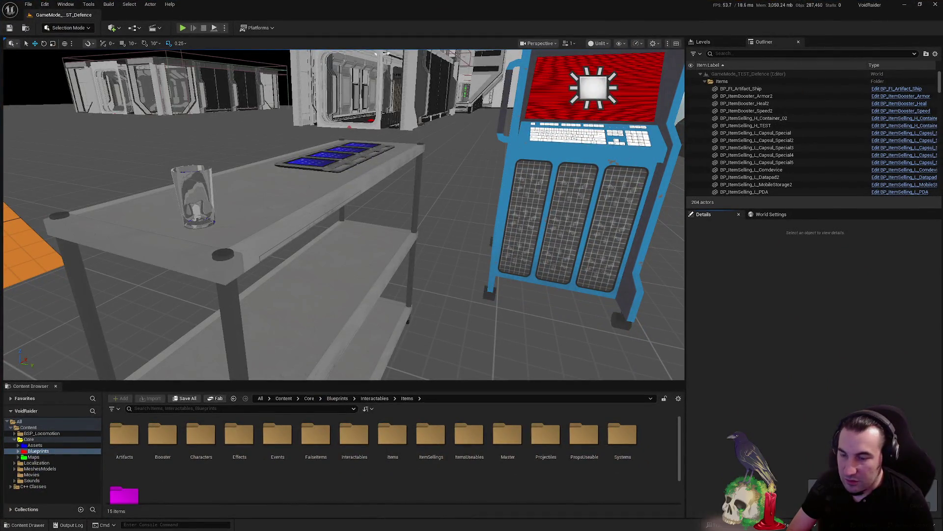
# Show the Output Log and select the VoidRaider Linux packaging lines ending in BUILD SUCCESSFUL
pyautogui.click(69, 525)
pyautogui.moveTo(282, 414); pyautogui.dragTo(285, 408)
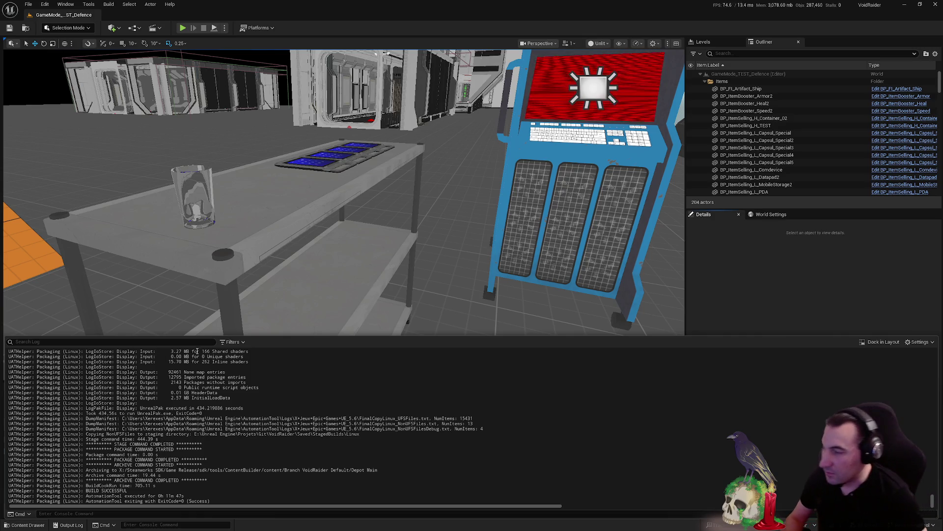
# Swap the Output Log for the Content Browser and restore the editor to a smaller window
pyautogui.hotkey('ctrl', 'space')
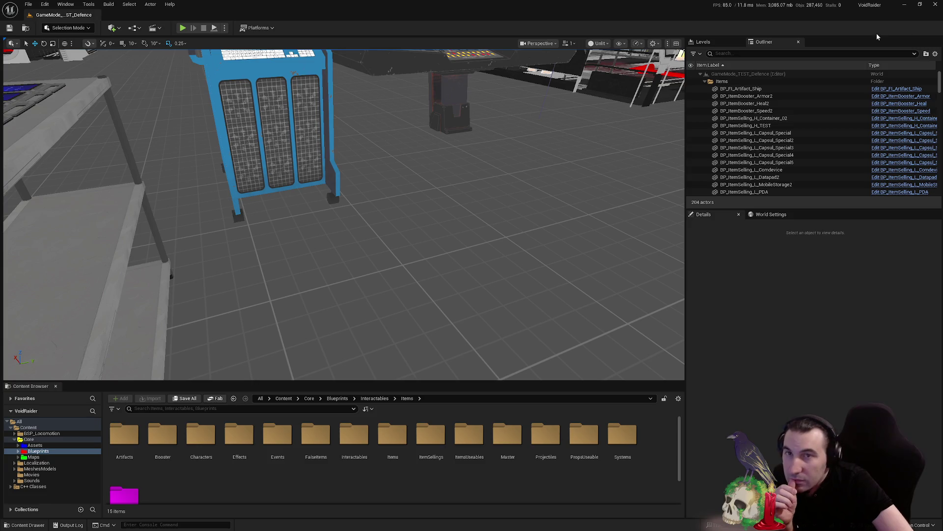
pyautogui.moveTo(653, 7)
pyautogui.mouseDown()
pyautogui.moveTo(568, 72)
pyautogui.moveTo(574, 44)
pyautogui.mouseUp()
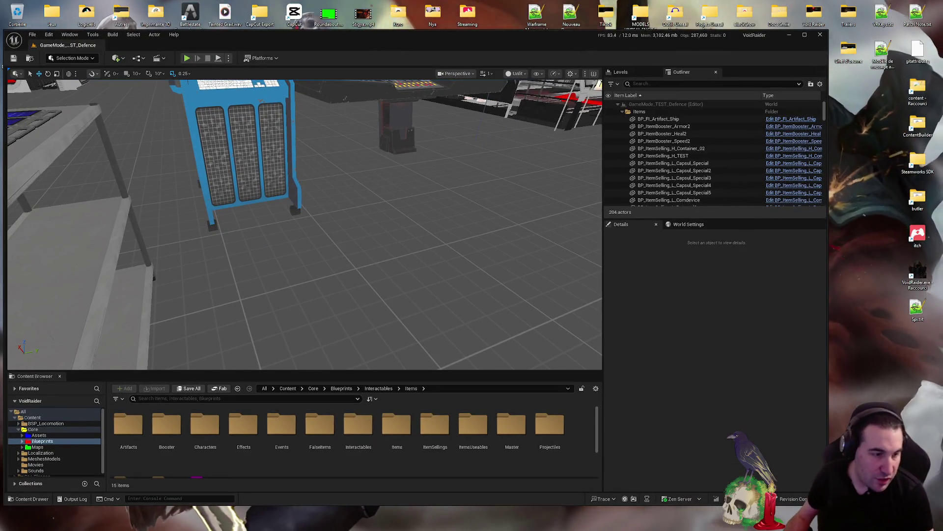
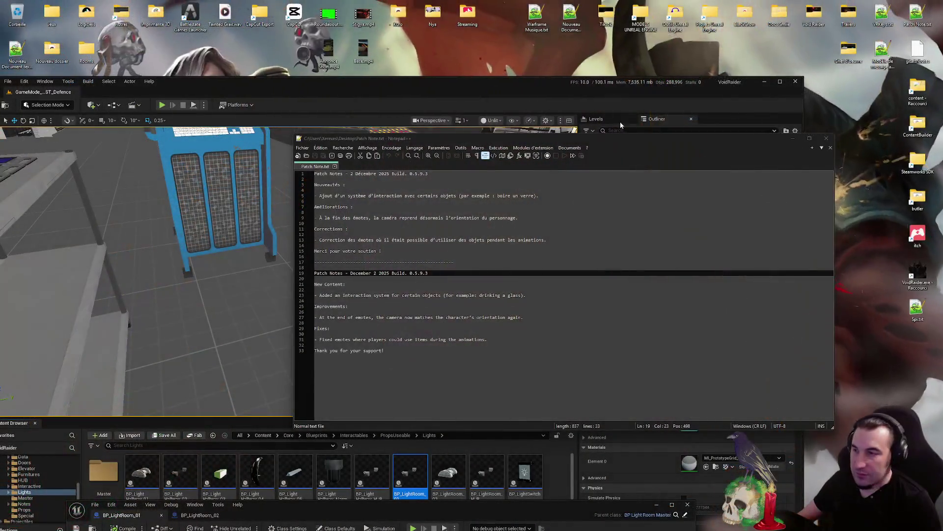
# Add '- Correction des lumiere dans les salle qui éclairé mal' as a second Corrections line and select it
pyautogui.click(553, 240)
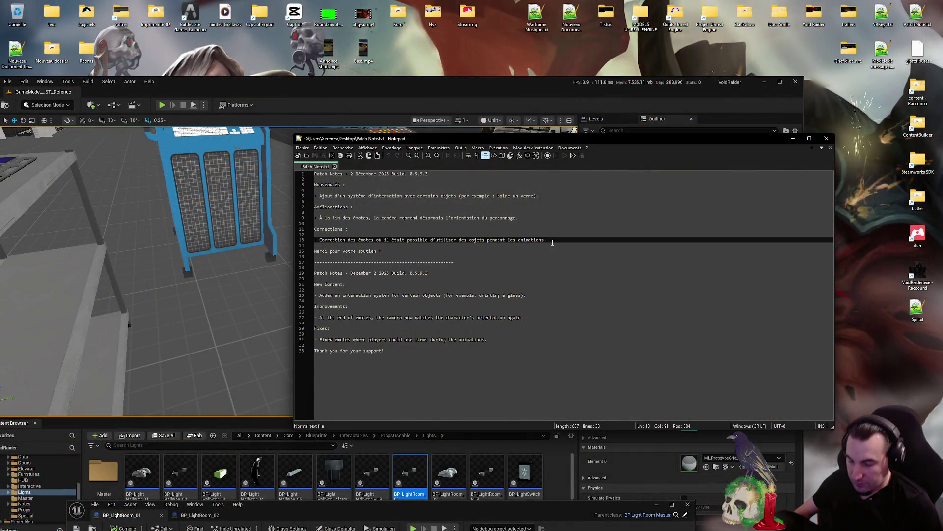
pyautogui.press('Return')
pyautogui.write('-')
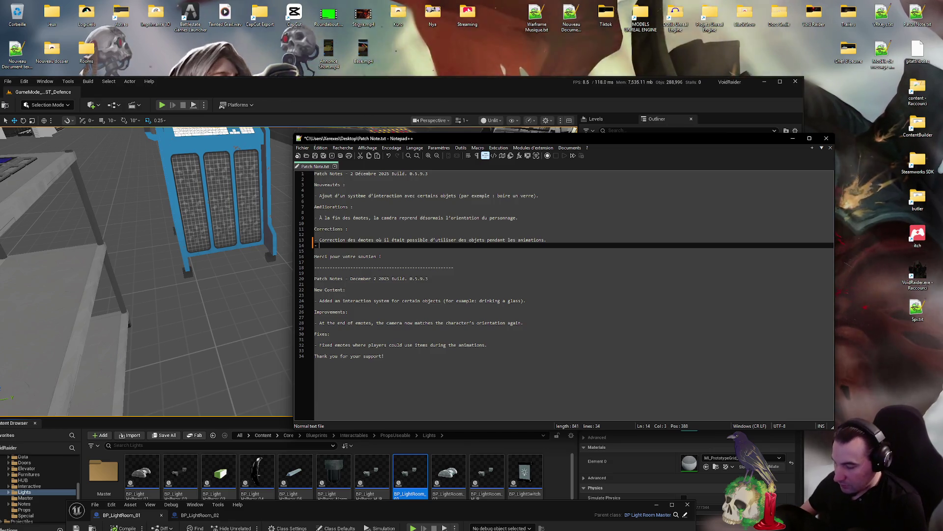
pyautogui.write(' Correction')
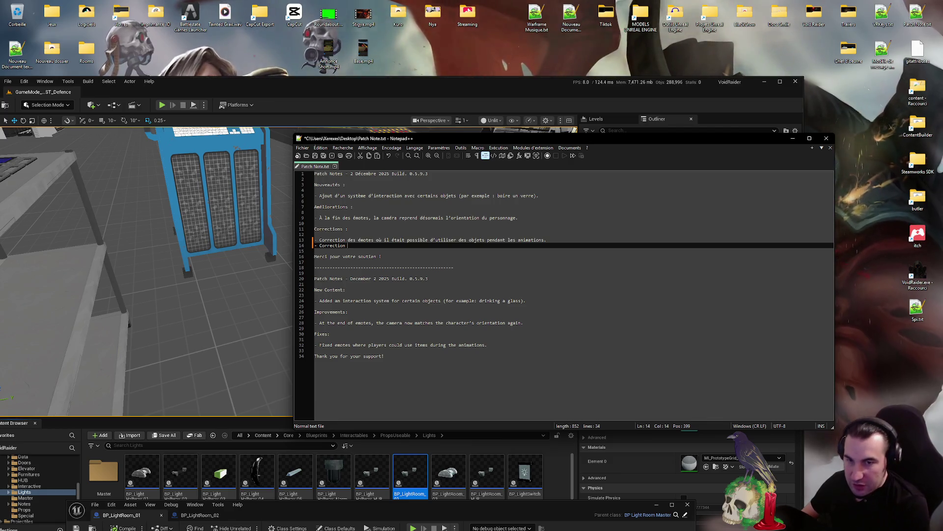
pyautogui.write('des')
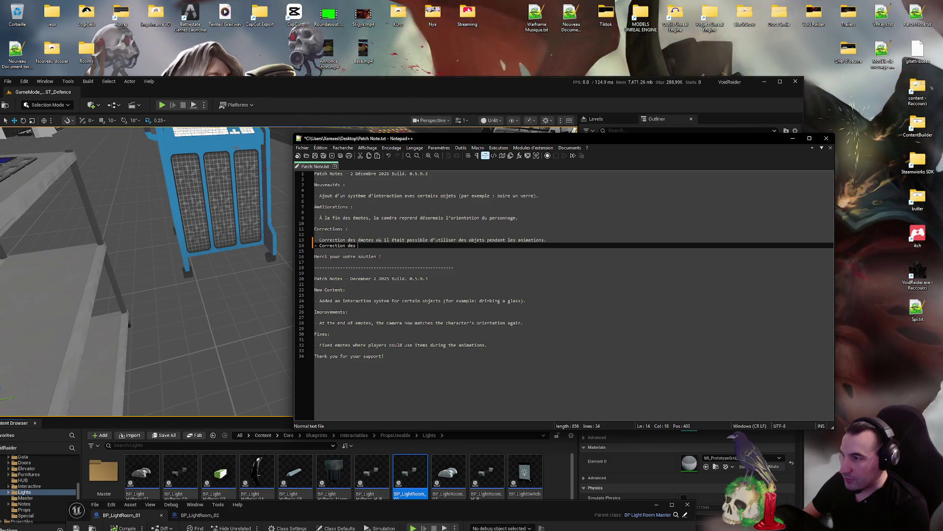
pyautogui.write('l')
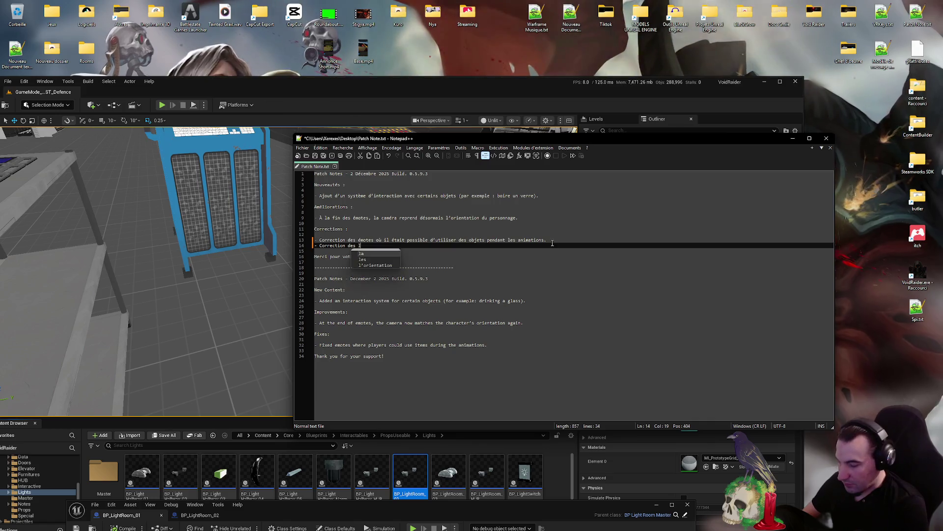
pyautogui.write('umiere dans l')
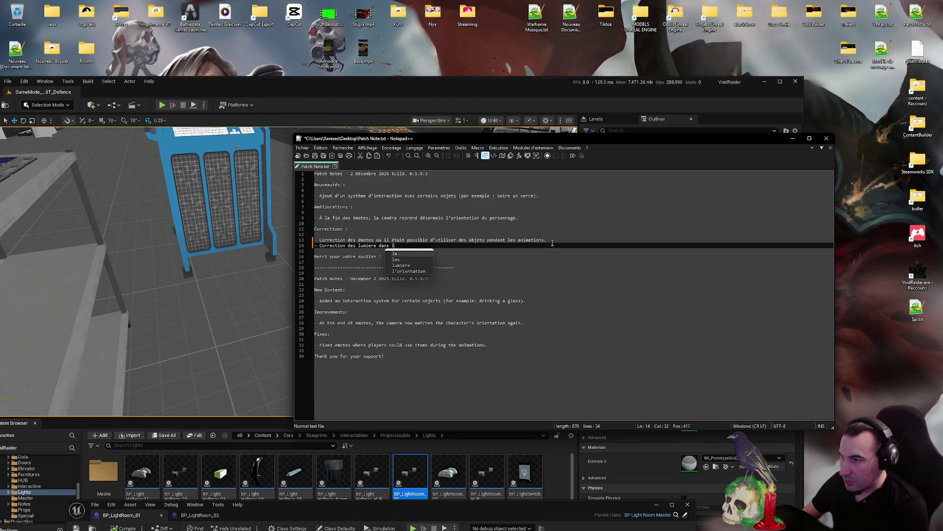
pyautogui.write('es salle qui éclairé ')
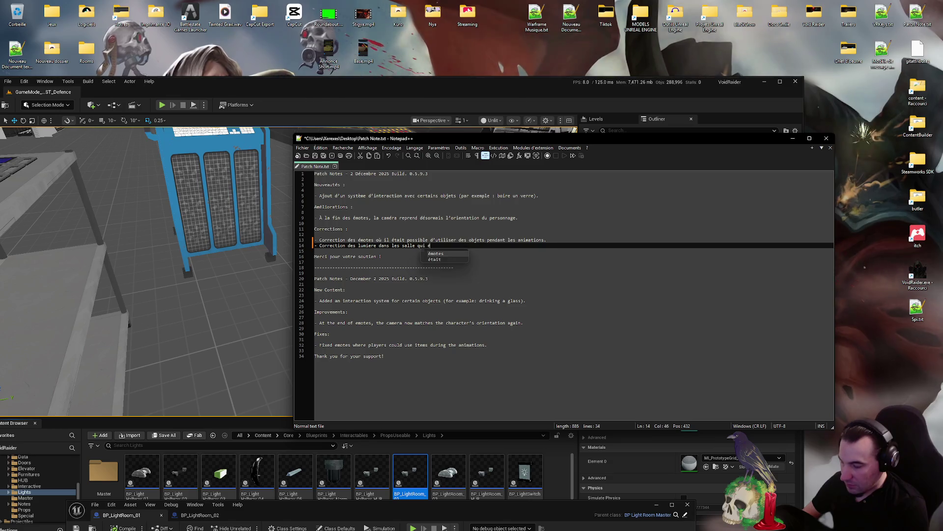
pyautogui.write('mal.')
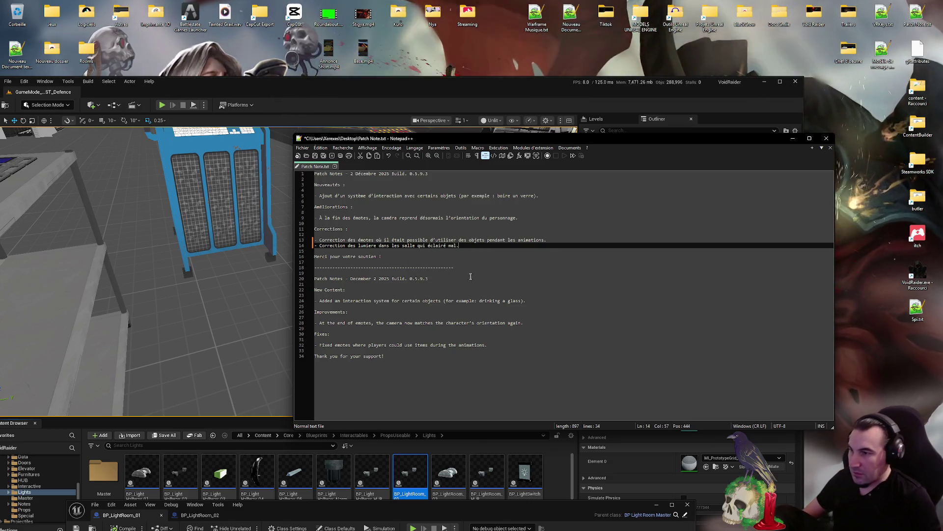
pyautogui.moveTo(466, 245); pyautogui.dragTo(320, 247)
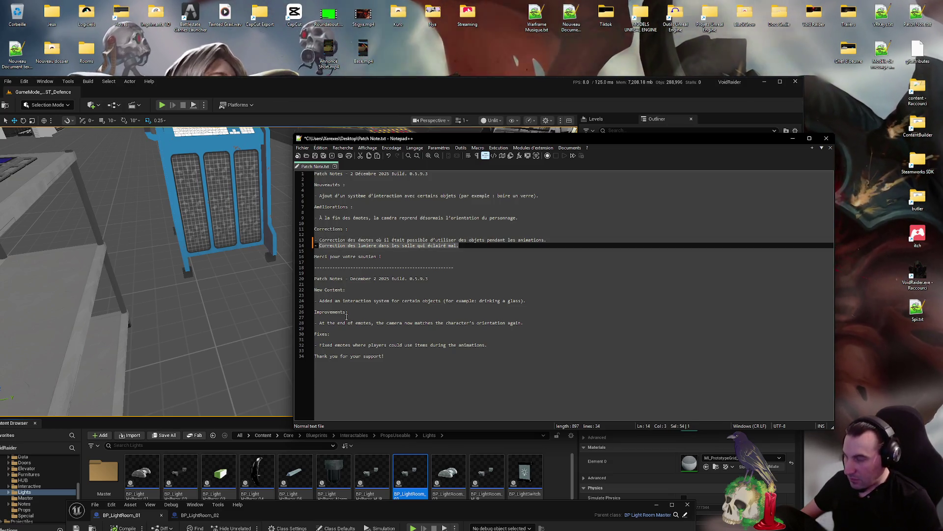
pyautogui.press('super')
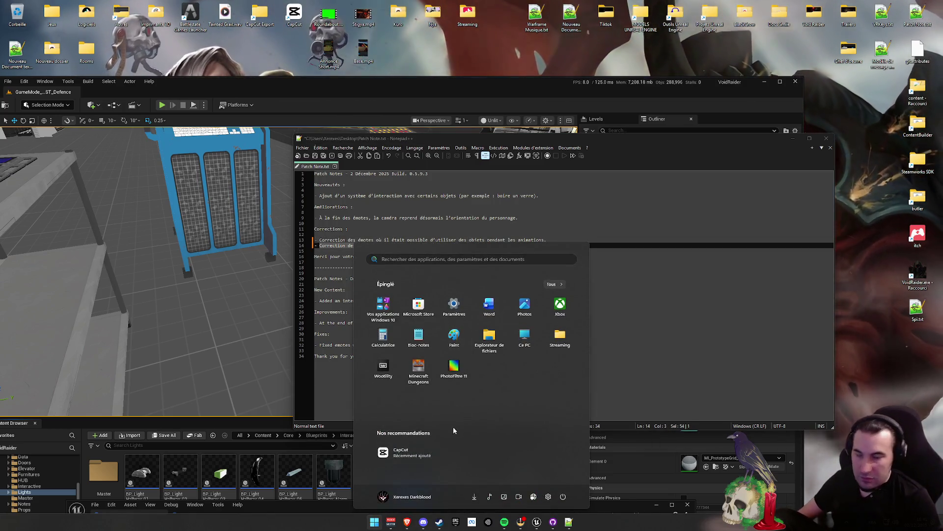
# Back in Unreal, reposition the BP_ItemUseable_L_Plunger Blueprint window along the bottom of the screen
pyautogui.click(410, 525)
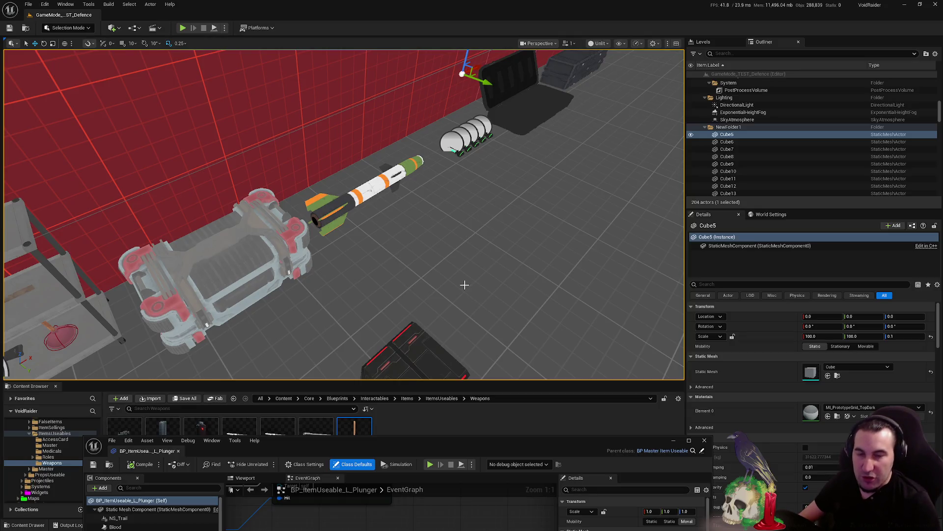
pyautogui.moveTo(492, 450)
pyautogui.mouseDown()
pyautogui.moveTo(494, 231)
pyautogui.moveTo(485, 55)
pyautogui.moveTo(481, 63)
pyautogui.mouseUp()
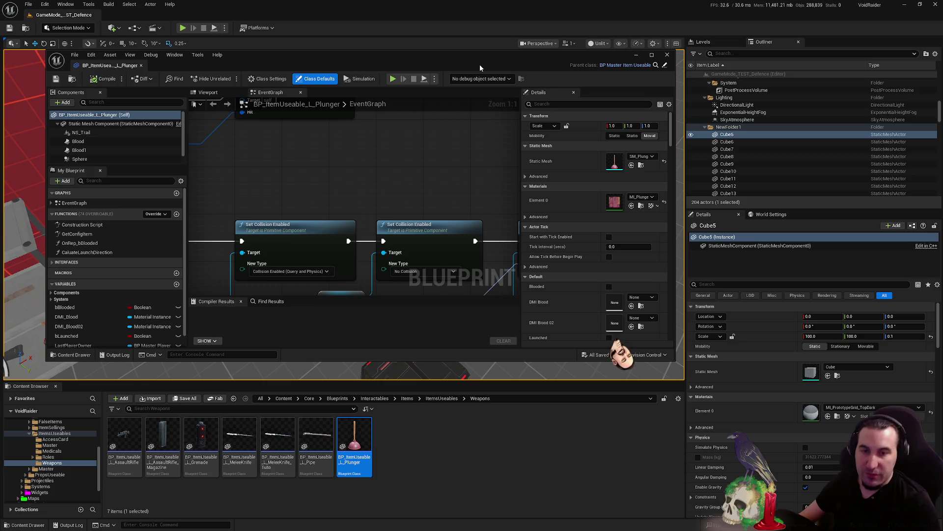
pyautogui.moveTo(479, 64)
pyautogui.mouseDown()
pyautogui.moveTo(500, 226)
pyautogui.moveTo(459, 491)
pyautogui.mouseUp()
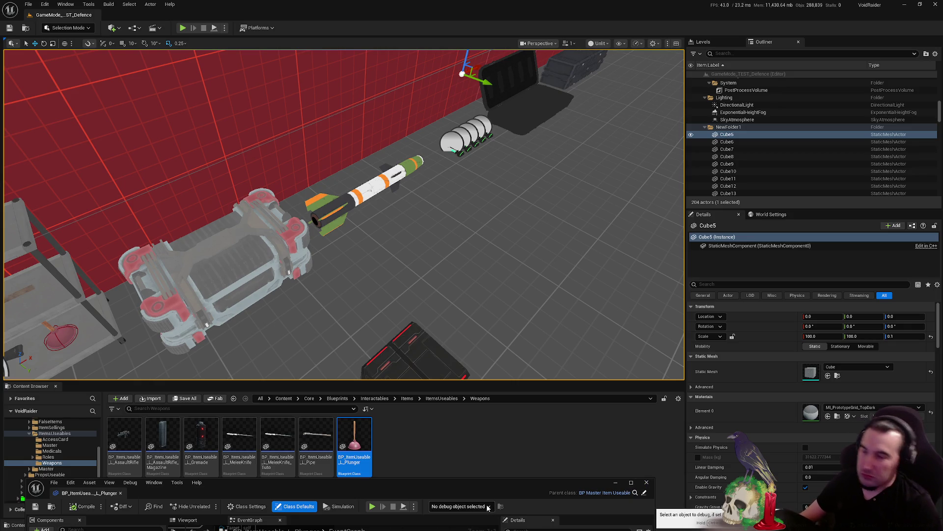
pyautogui.moveTo(490, 478)
pyautogui.mouseDown()
pyautogui.moveTo(530, 452)
pyautogui.moveTo(533, 417)
pyautogui.moveTo(536, 446)
pyautogui.moveTo(555, 375)
pyautogui.moveTo(577, 143)
pyautogui.mouseUp()
pyautogui.doubleClick(576, 143)
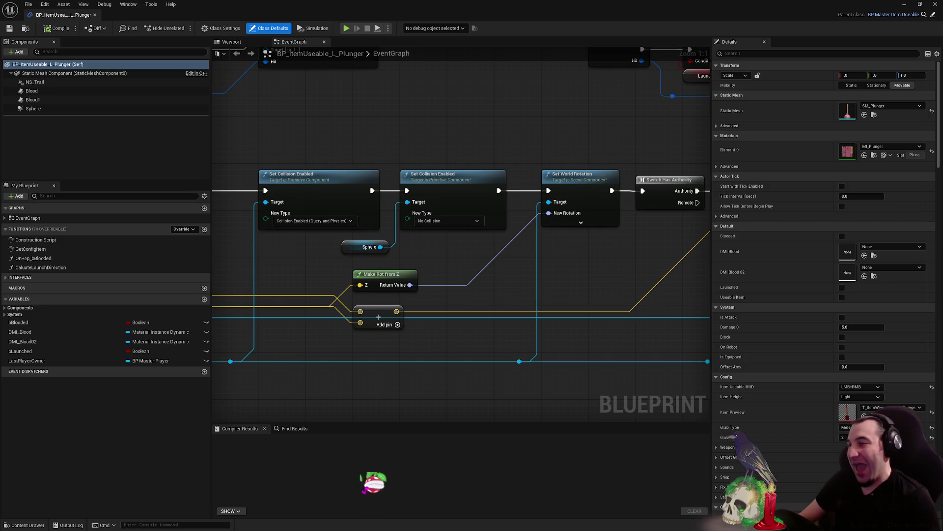
# Browse the plunger graph's Set World Location, Branch, Apply Damage and PlungerLaunch nodes, then hide the editor
pyautogui.moveTo(564, 247); pyautogui.dragTo(354, 253)
pyautogui.moveTo(567, 258); pyautogui.dragTo(361, 227)
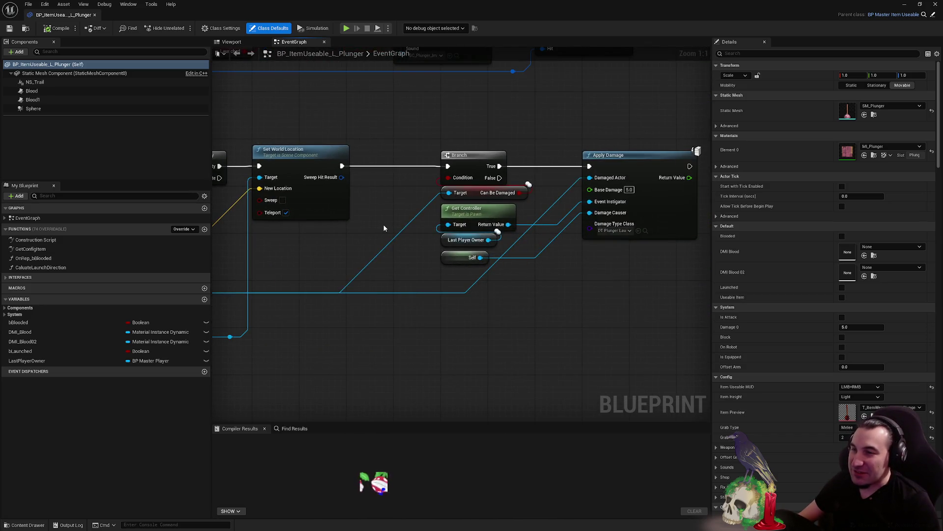
pyautogui.scroll(-2, 385, 225)
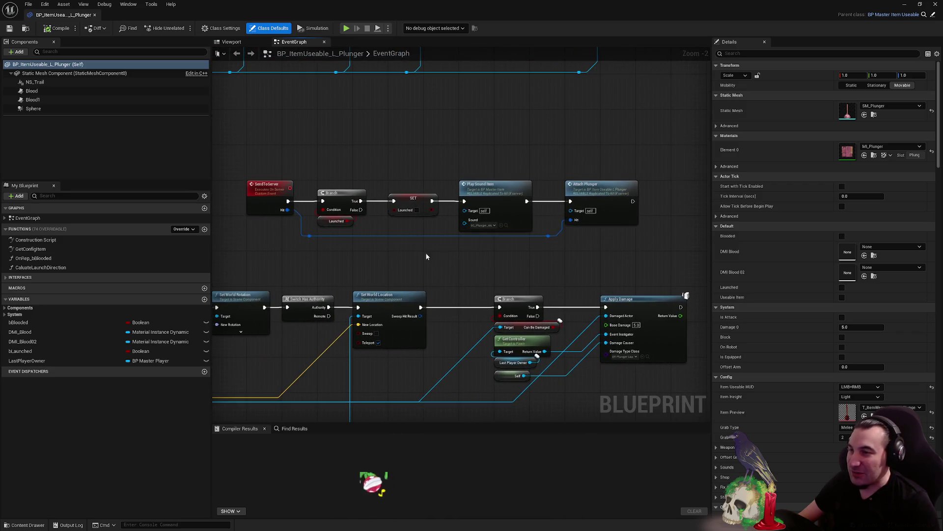
pyautogui.scroll(2, 442, 254)
pyautogui.scroll(-3, 363, 260)
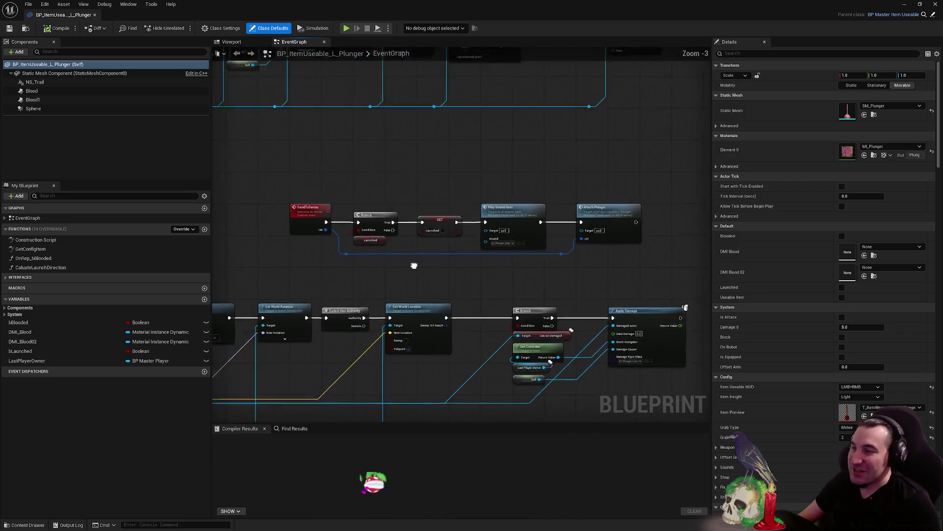
pyautogui.moveTo(415, 263)
pyautogui.mouseDown()
pyautogui.moveTo(516, 270)
pyautogui.moveTo(371, 346)
pyautogui.moveTo(459, 306)
pyautogui.mouseUp()
pyautogui.scroll(-3, 583, 272)
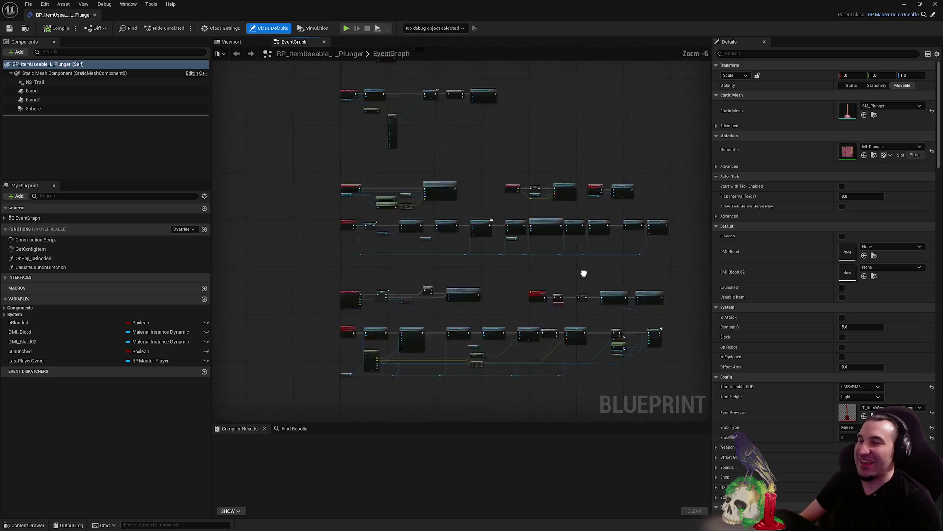
pyautogui.scroll(6, 583, 272)
pyautogui.scroll(-2, 567, 146)
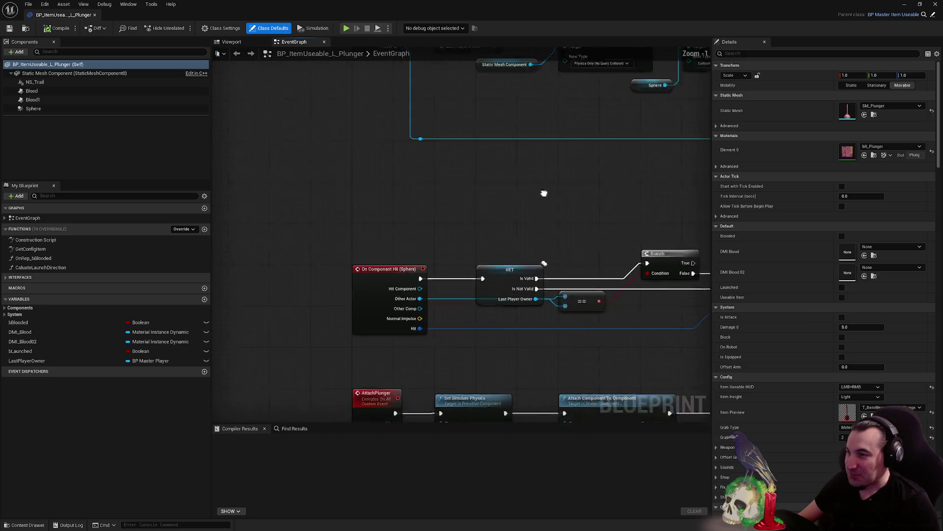
pyautogui.moveTo(490, 182); pyautogui.dragTo(471, 316)
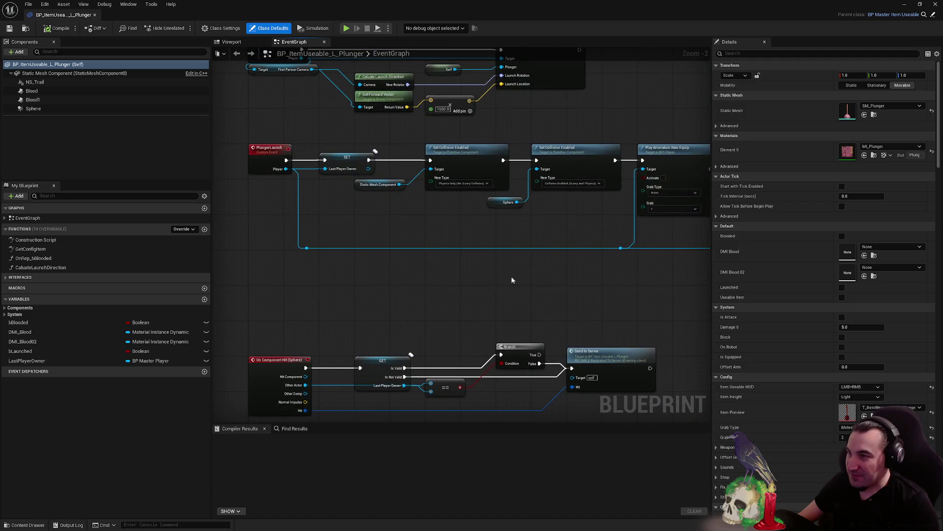
pyautogui.moveTo(511, 276); pyautogui.dragTo(407, 276)
pyautogui.hotkey('ctrl', 'b')
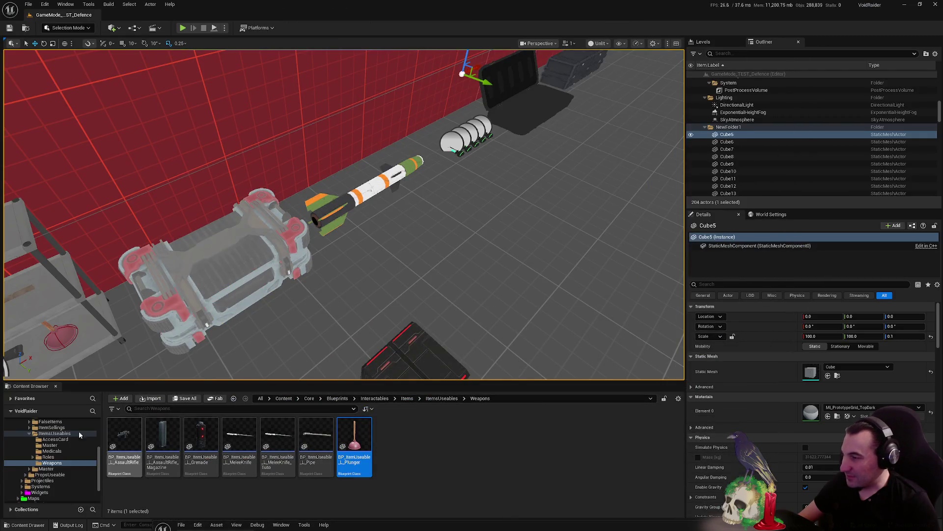
# From Blueprints > Characters > Players, place BP_Player_Rogue and BP_Player_Robot into the level
pyautogui.scroll(4, 36, 473)
pyautogui.click(20, 448)
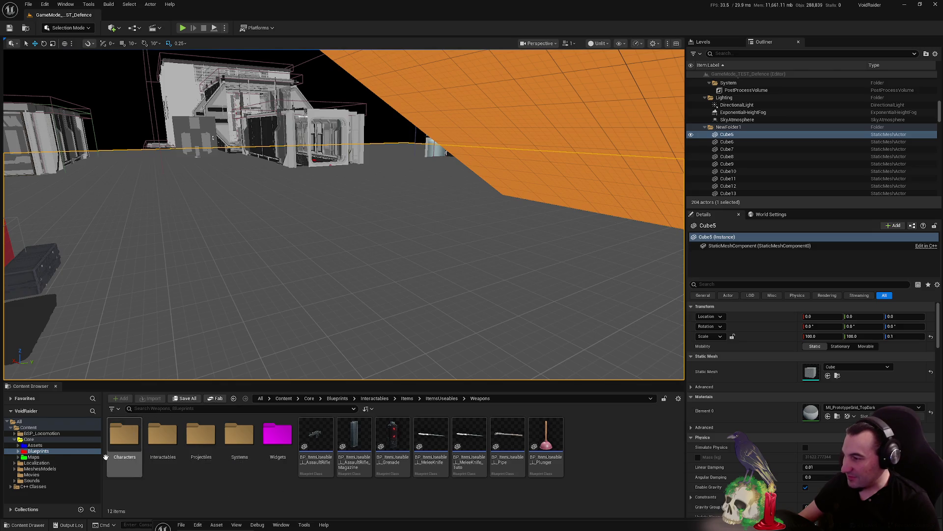
pyautogui.doubleClick(111, 457)
pyautogui.doubleClick(240, 435)
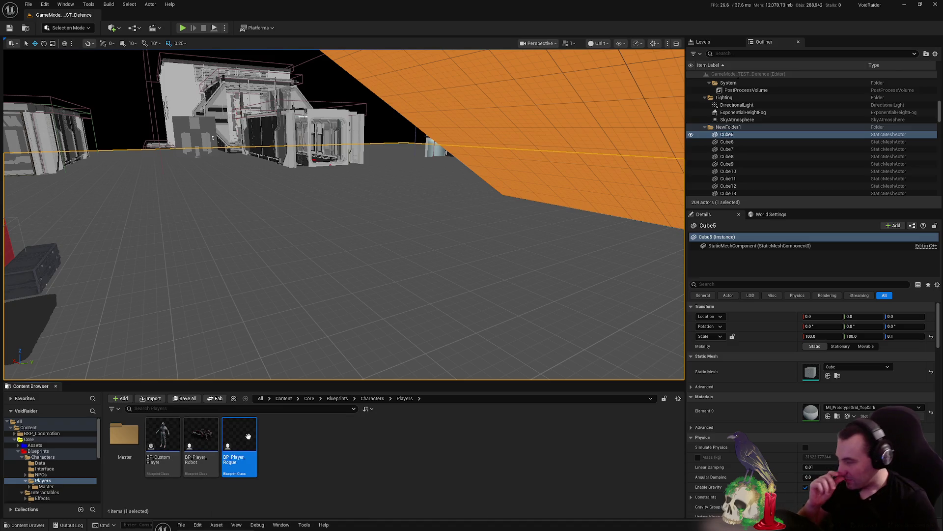
pyautogui.moveTo(371, 330); pyautogui.dragTo(369, 251)
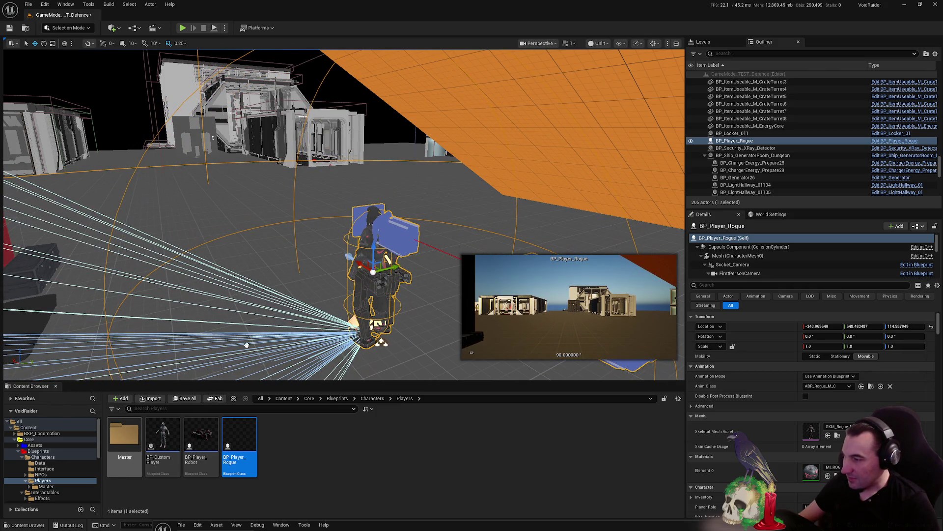
pyautogui.moveTo(201, 435)
pyautogui.mouseDown()
pyautogui.moveTo(235, 319)
pyautogui.moveTo(216, 297)
pyautogui.mouseUp()
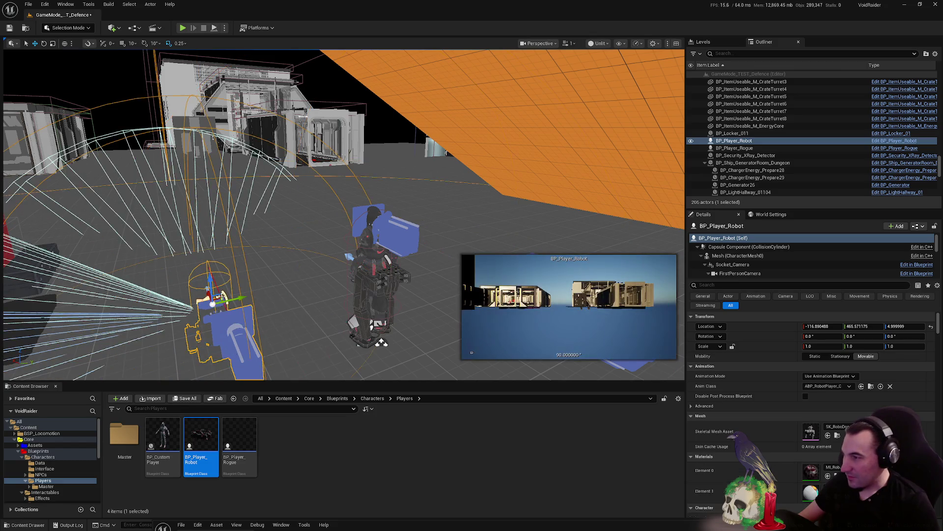
# Raise BP_Player_Robot higher above the floor and save all changed content
pyautogui.press('f')
pyautogui.moveTo(290, 259); pyautogui.dragTo(295, 196)
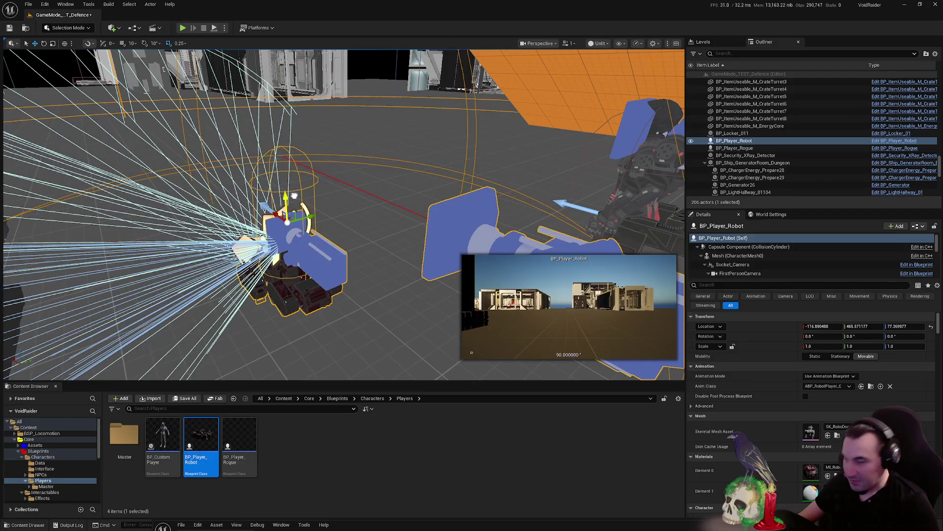
pyautogui.click(186, 398)
pyautogui.click(532, 352)
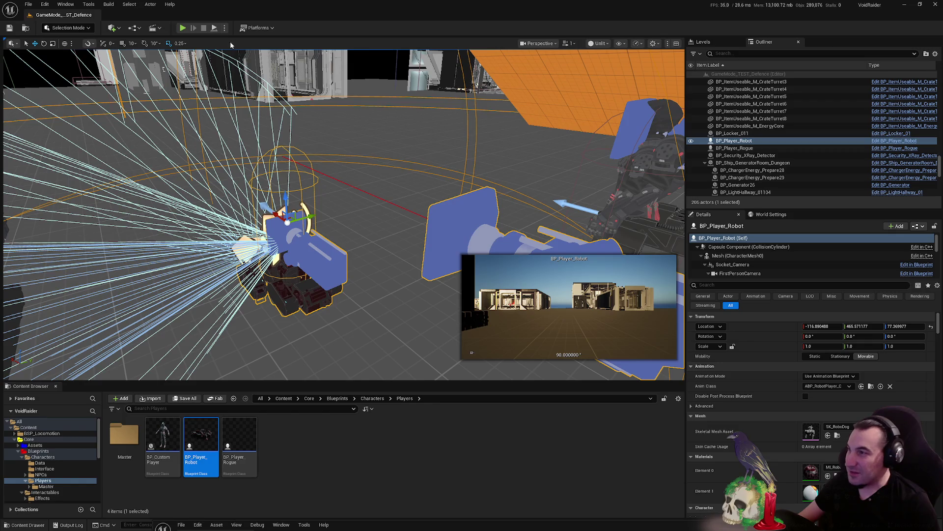
pyautogui.click(183, 28)
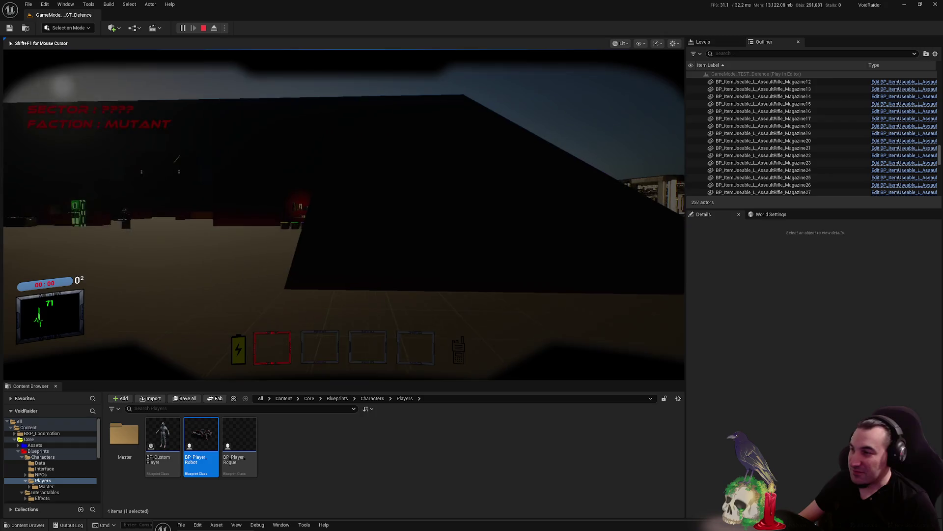
# In Play-in-Editor, walk to the shelves, pick up the red plunger and throw it toward the robot
pyautogui.press('w')
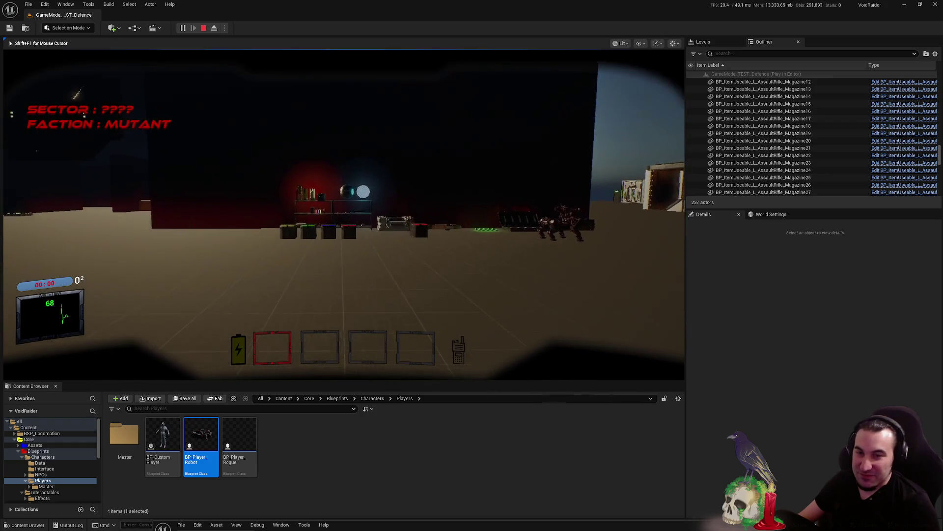
pyautogui.press('w')
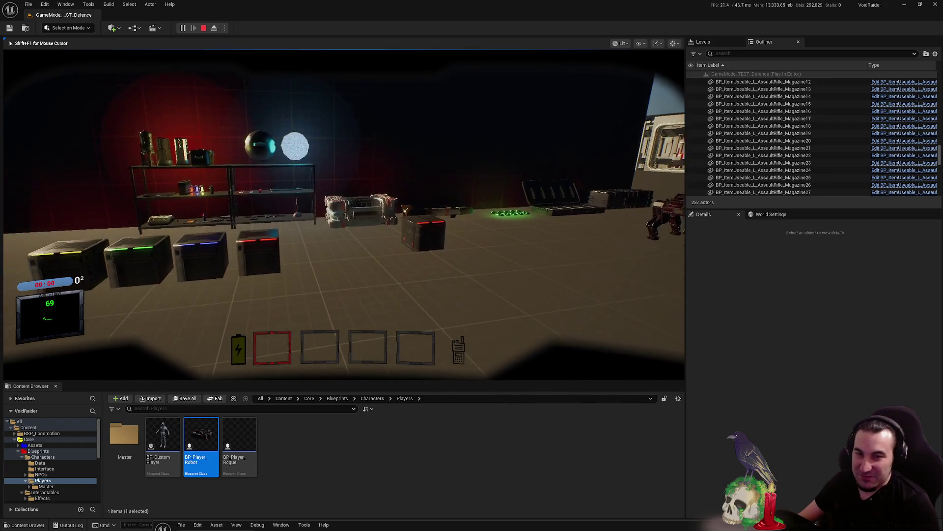
pyautogui.press('w')
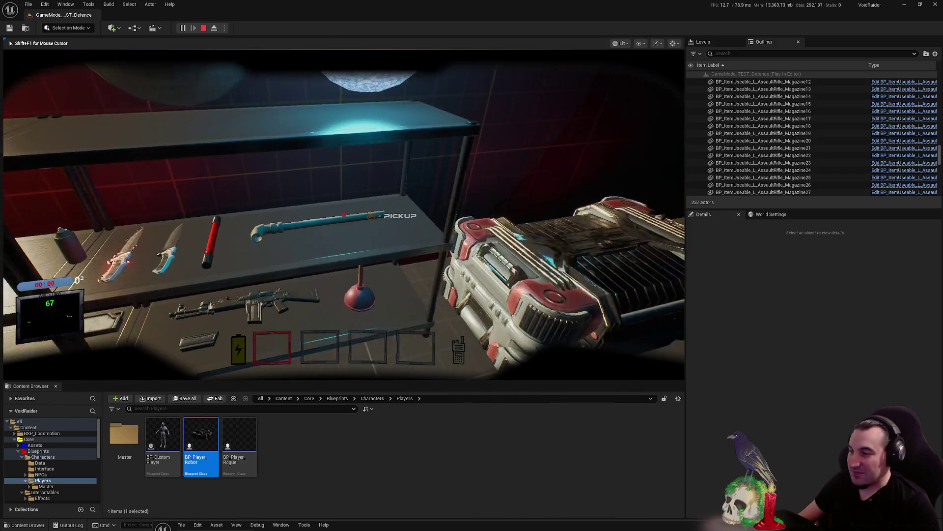
pyautogui.press('e')
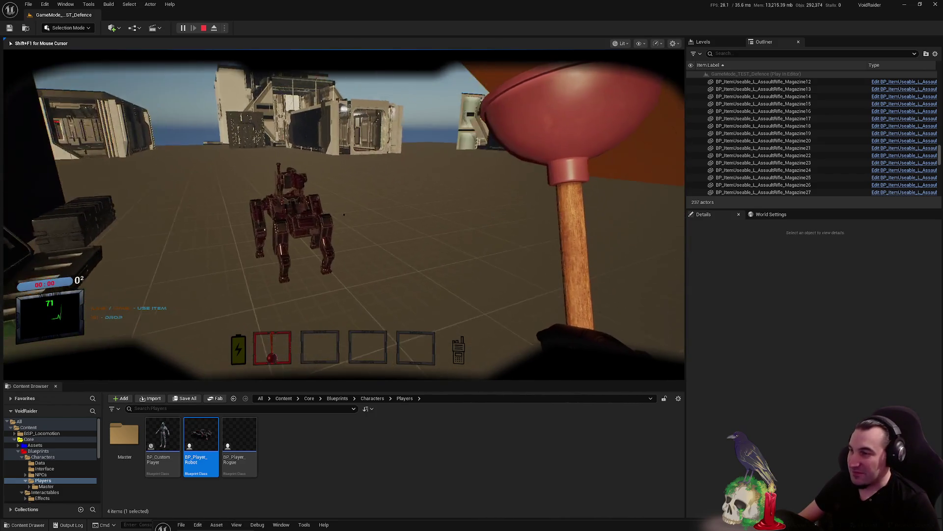
pyautogui.click(344, 215)
# Retrieve and throw the plunger at the robot twice more, then end the playtest
pyautogui.press('w')
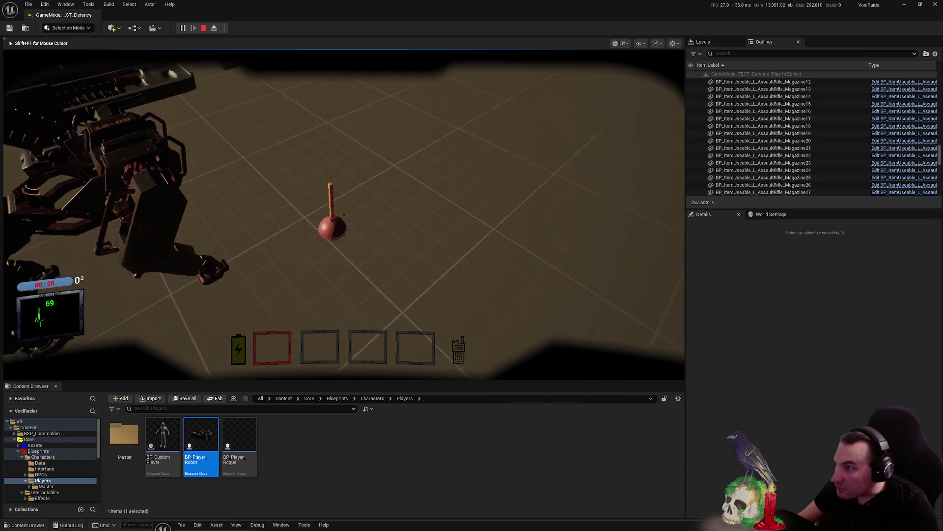
pyautogui.press('e')
pyautogui.click(344, 215)
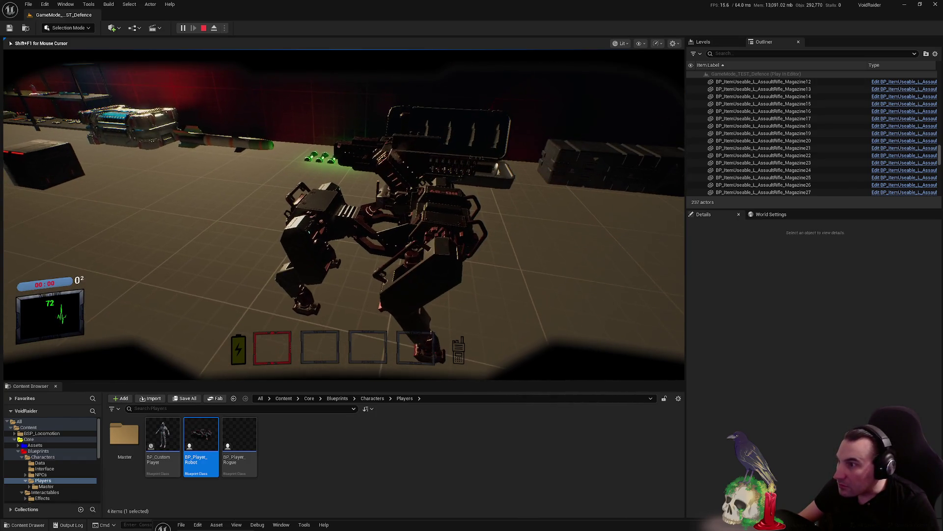
pyautogui.press('w')
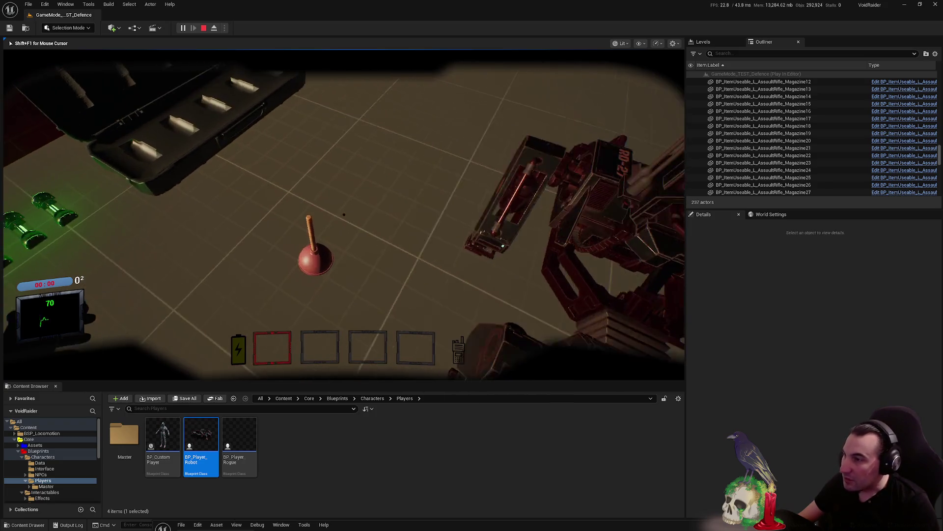
pyautogui.press('e')
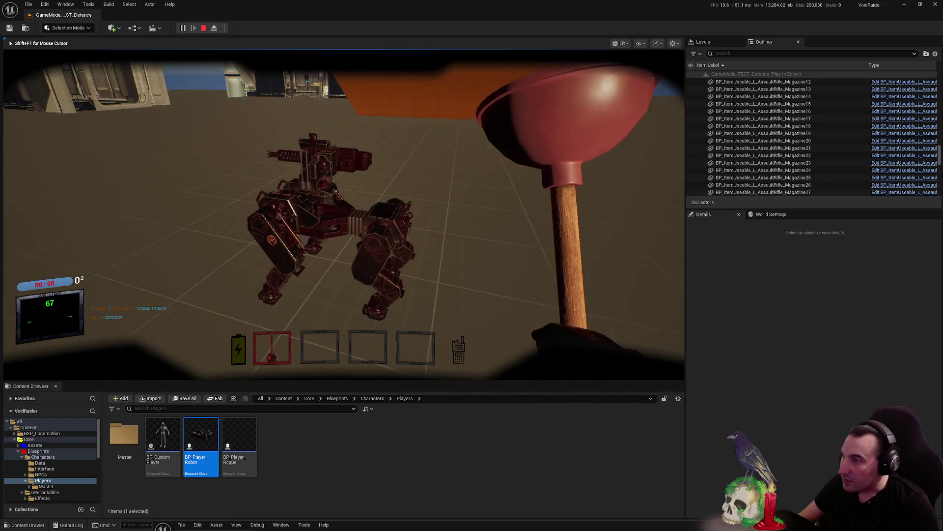
pyautogui.click(344, 215)
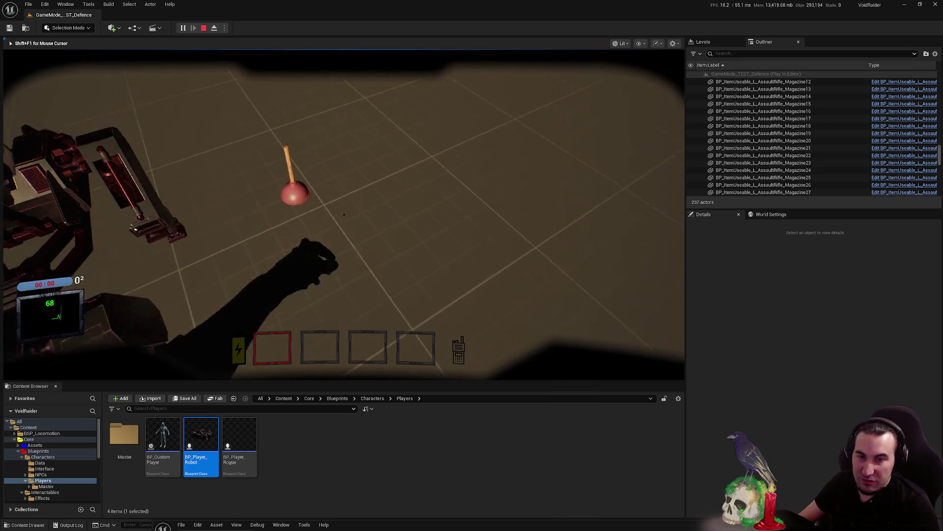
pyautogui.press('e')
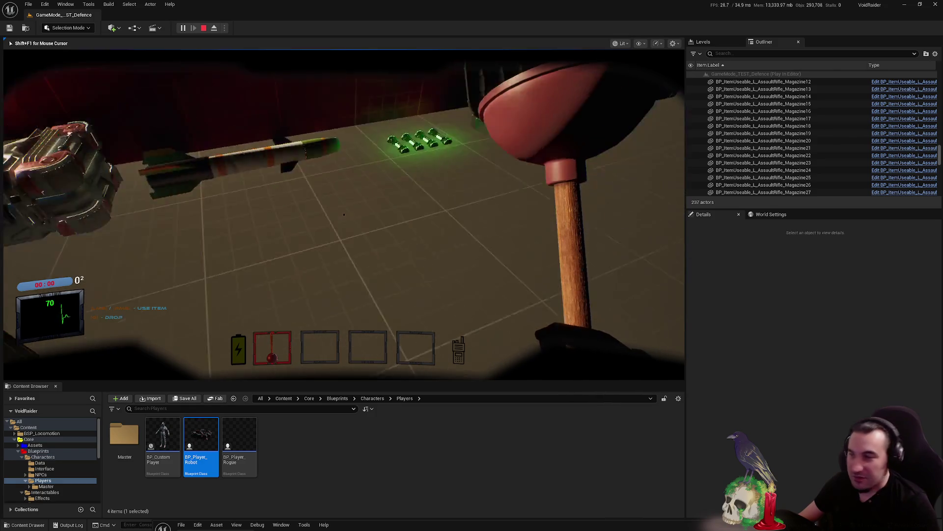
pyautogui.press('Escape')
pyautogui.press('f')
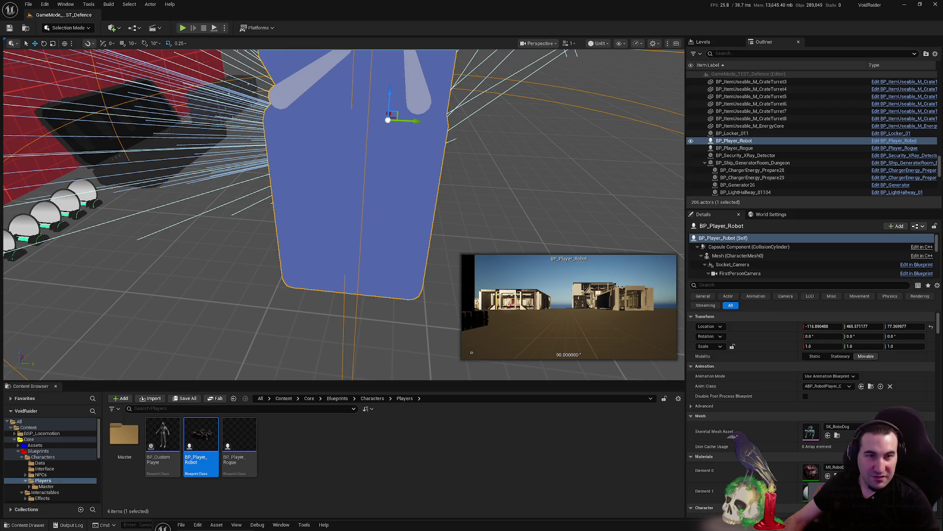
# Delete the BP_Player_Rogue actor from the level
pyautogui.scroll(-10, 367, 179)
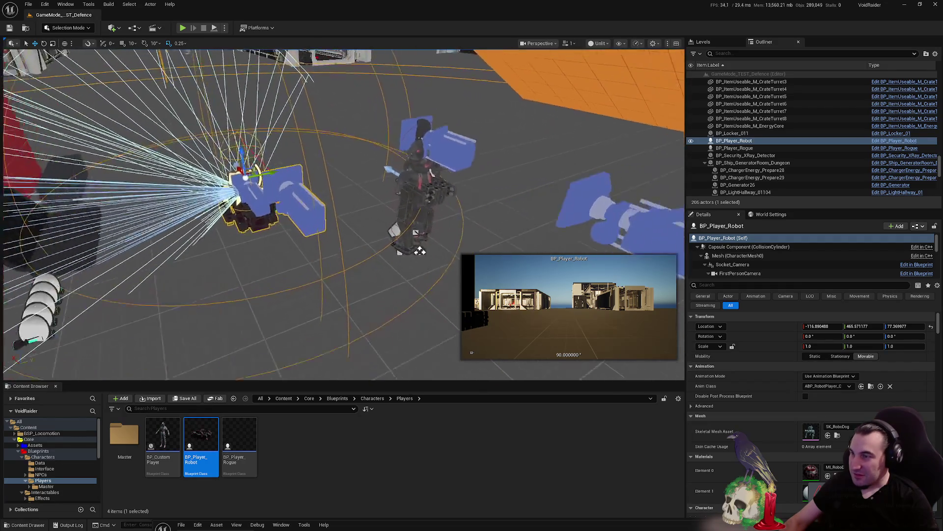
pyautogui.click(446, 179)
pyautogui.press('Delete')
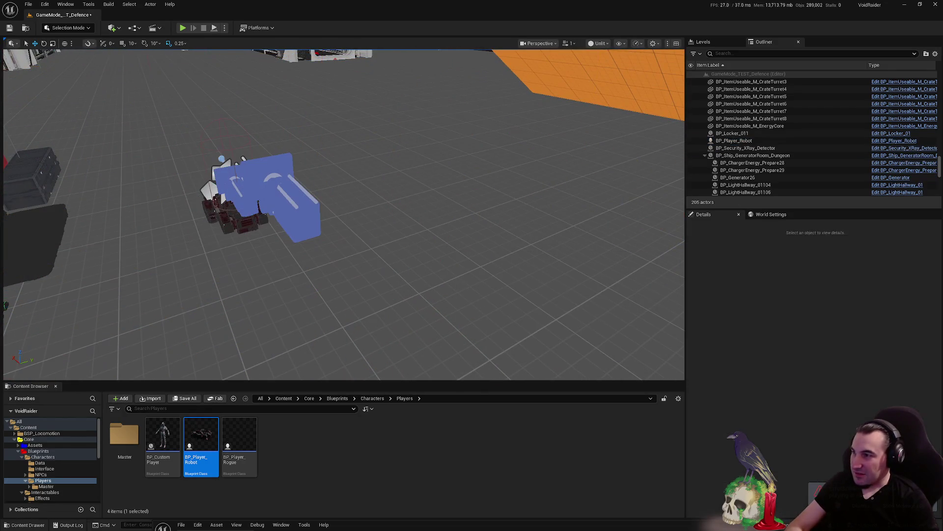
# Inspect the robot mesh's collision responses in Details and open the BP_Player_Robot Blueprint
pyautogui.click(734, 140)
pyautogui.scroll(-3, 826, 378)
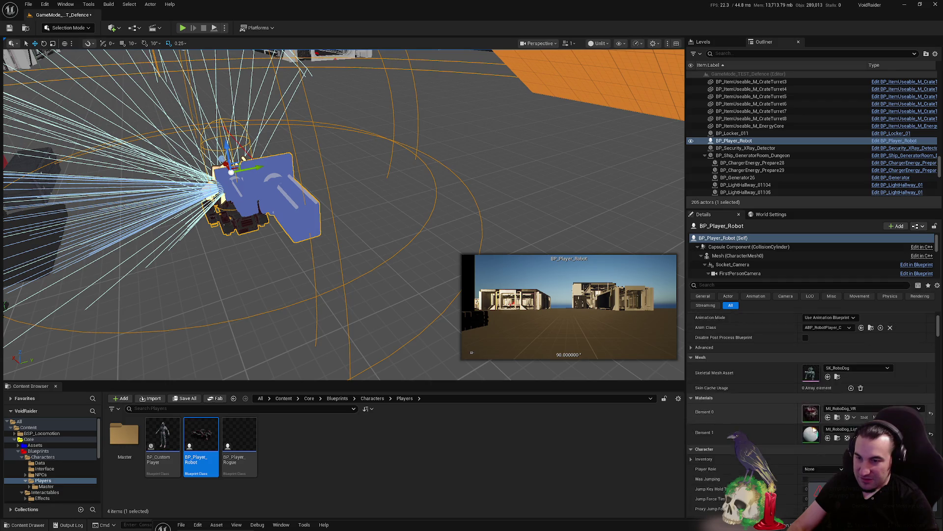
pyautogui.click(762, 256)
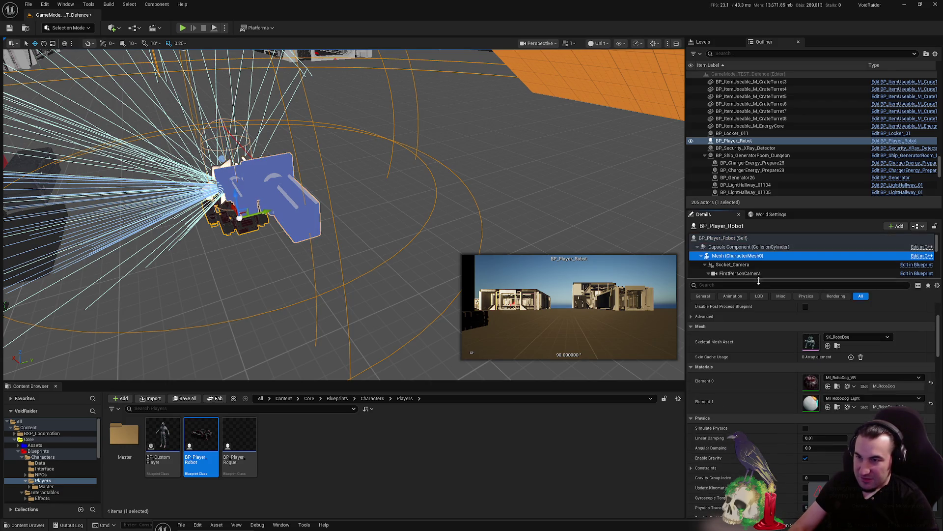
pyautogui.scroll(-15, 825, 344)
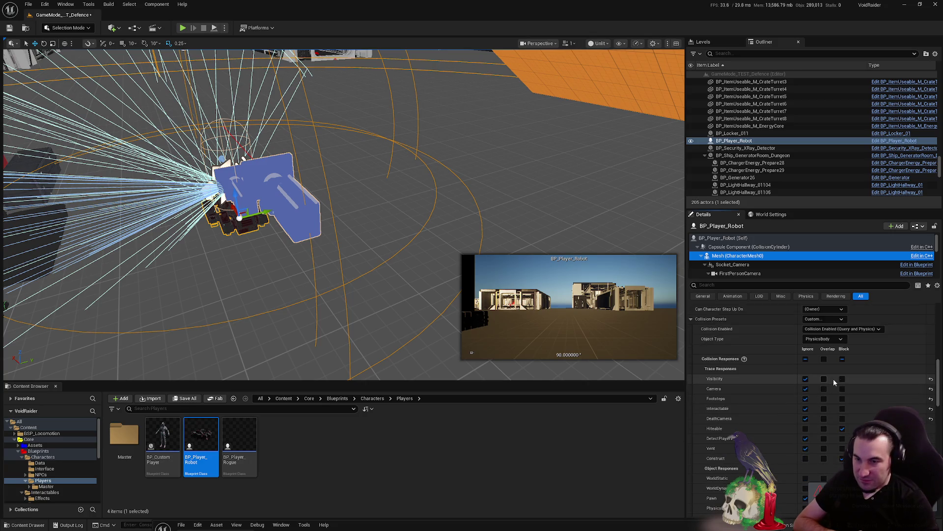
pyautogui.scroll(-6, 842, 381)
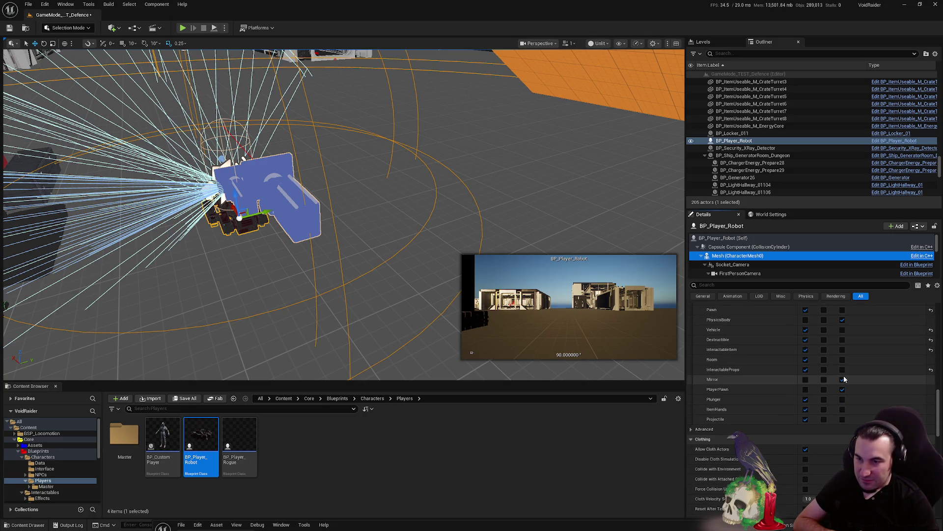
pyautogui.click(195, 449)
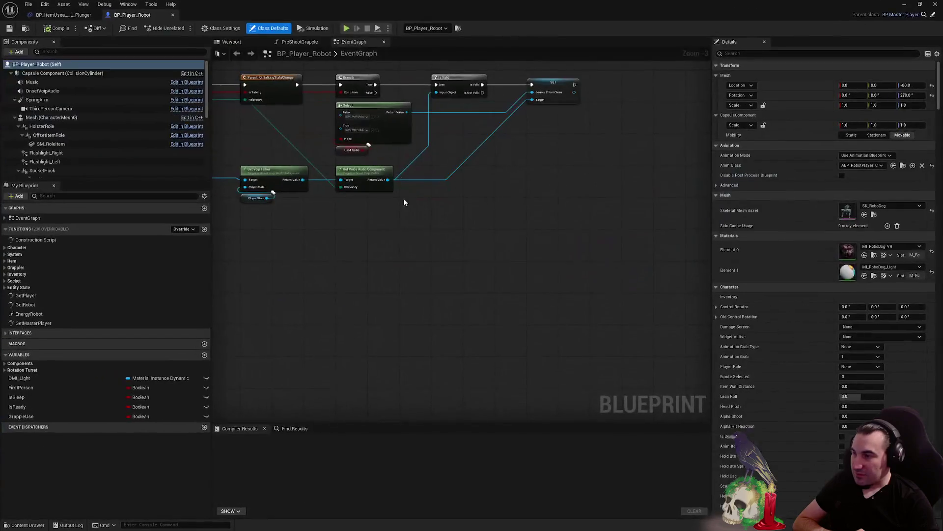
# Show the Collision settings of the robot's Mesh (CharacterMesh0) and restore the Blueprint to a smaller window
pyautogui.click(54, 117)
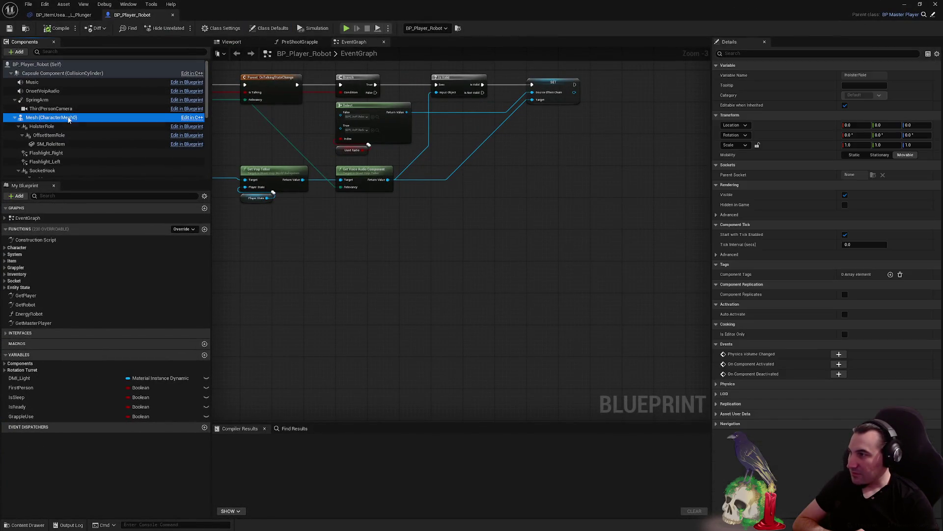
pyautogui.scroll(-15, 777, 240)
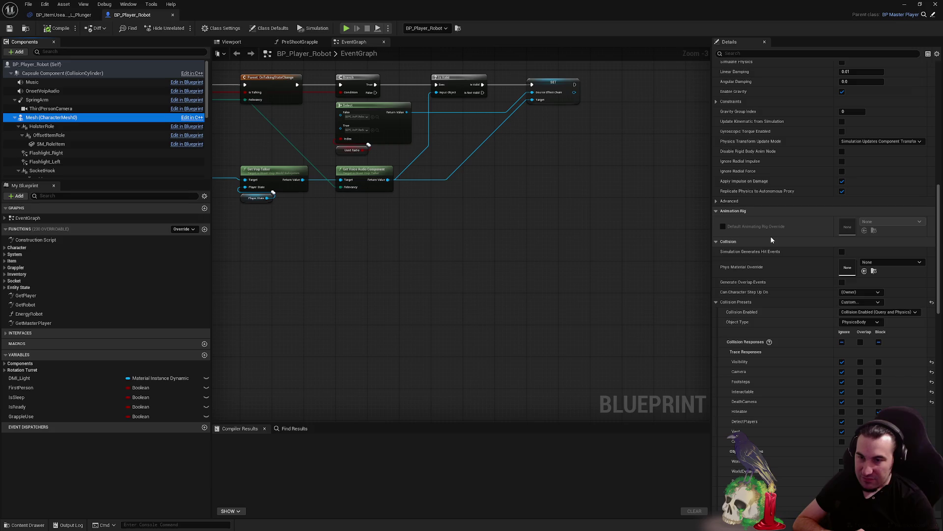
pyautogui.click(921, 4)
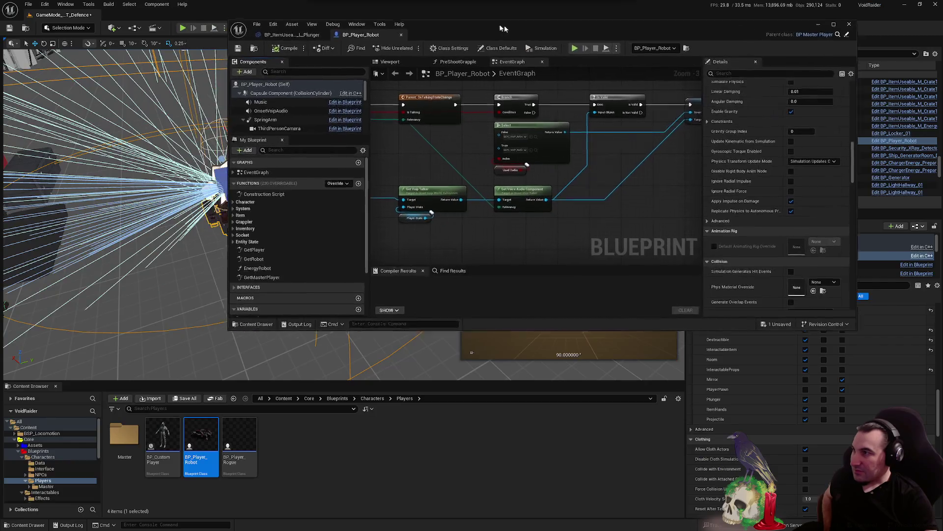
pyautogui.click(247, 435)
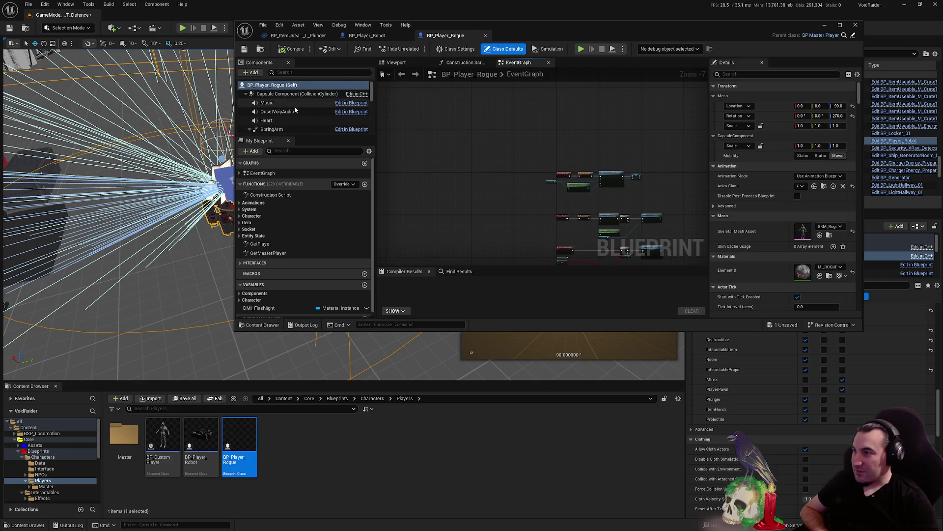
# Expand the Rogue Mesh (CharacterMesh0) Collision Presets to review its responses, then return to BP_Player_Robot
pyautogui.scroll(-2, 303, 107)
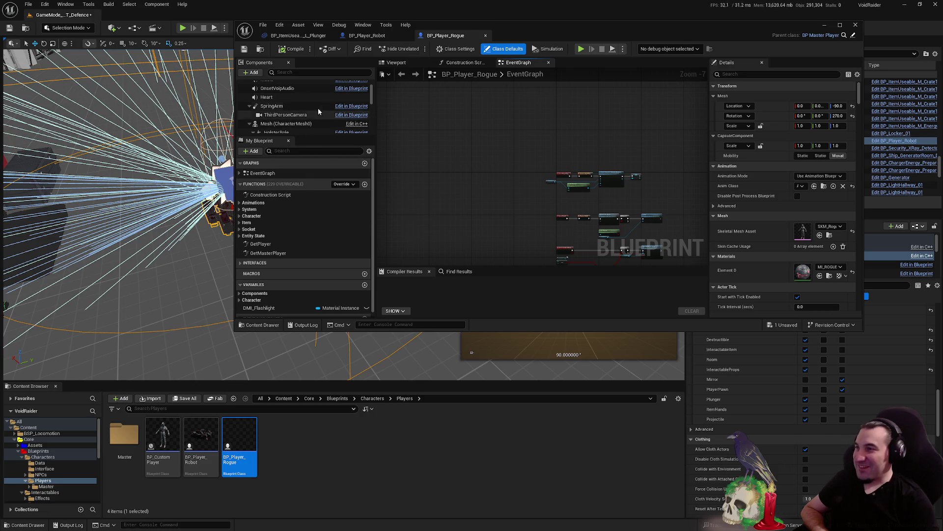
pyautogui.scroll(-1, 324, 123)
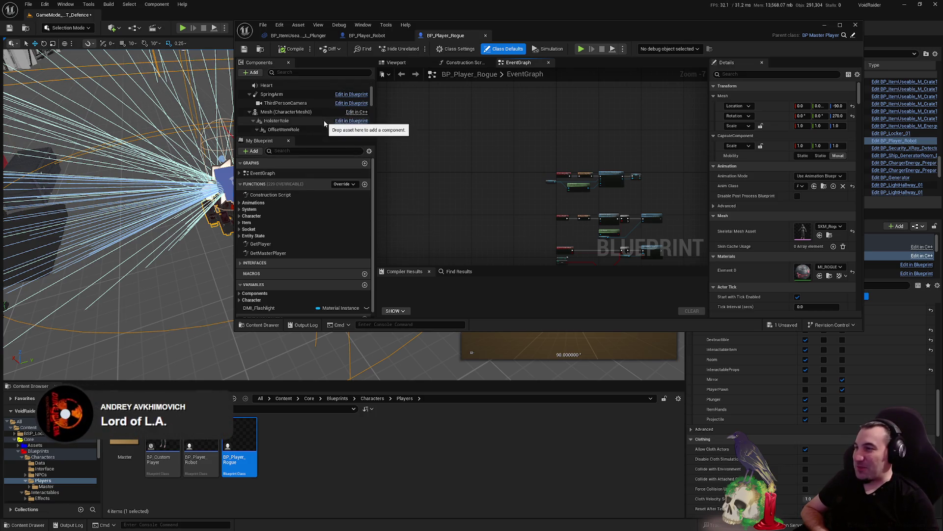
pyautogui.click(308, 112)
pyautogui.scroll(-5, 810, 240)
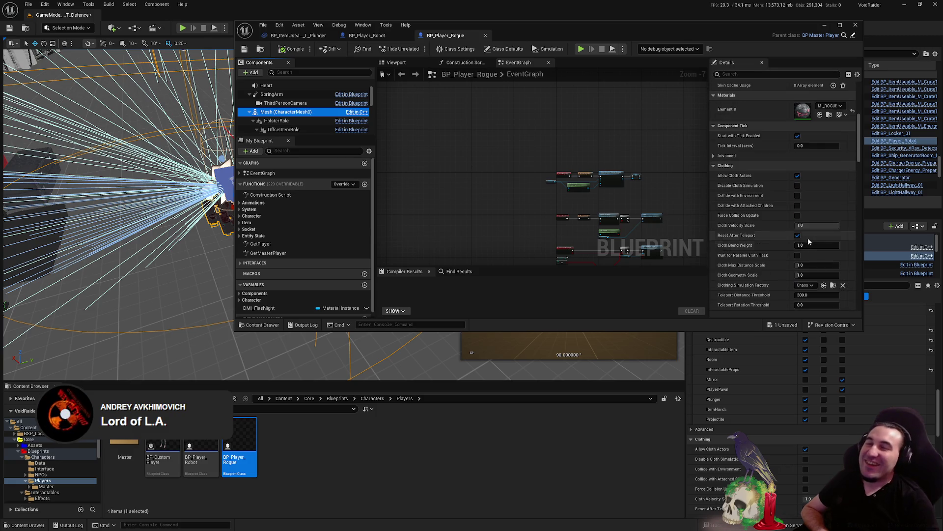
pyautogui.scroll(-10, 809, 241)
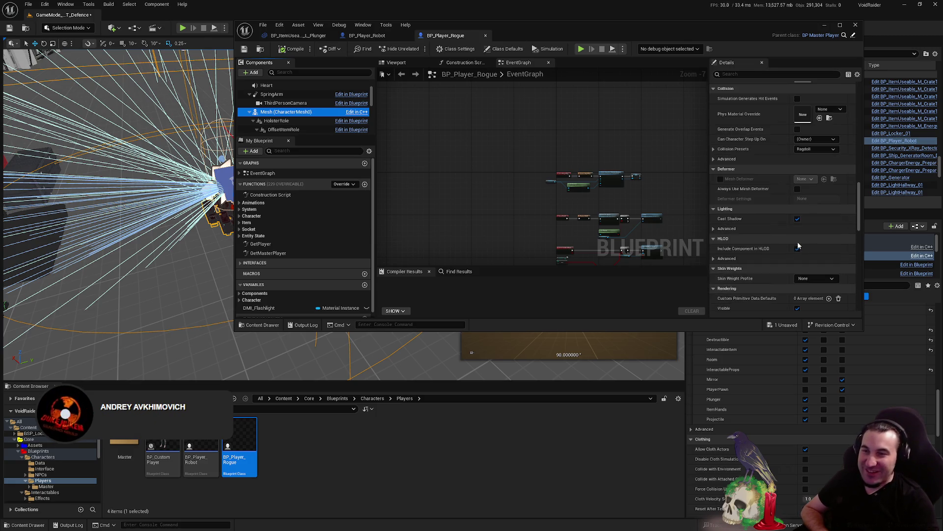
pyautogui.click(714, 149)
pyautogui.scroll(-3, 761, 188)
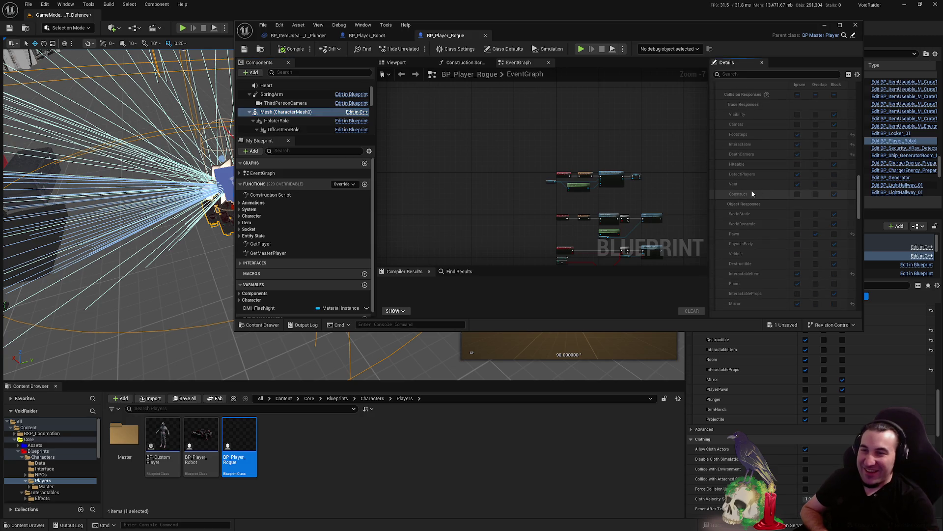
pyautogui.click(367, 39)
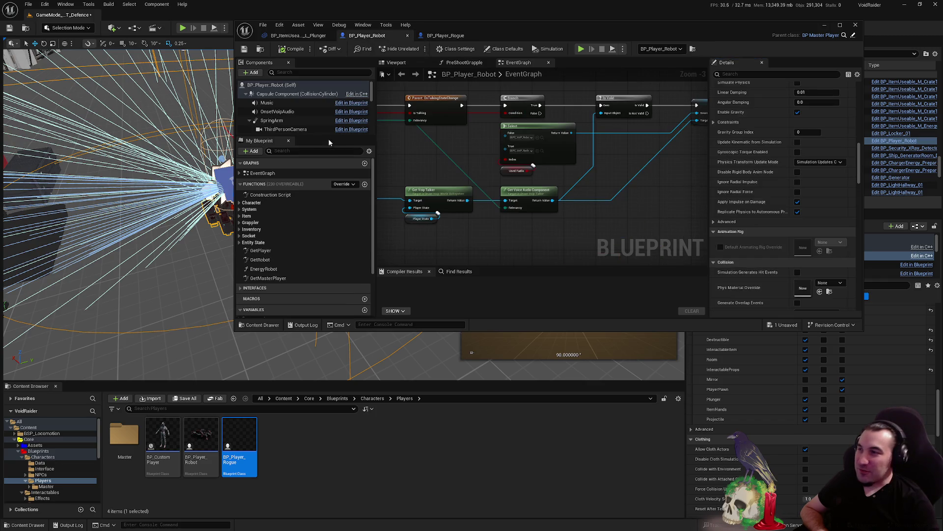
# Set the robot mesh's Visibility and Camera trace responses to Block, comparing against BP_Player_Rogue
pyautogui.scroll(-2, 305, 118)
pyautogui.click(286, 103)
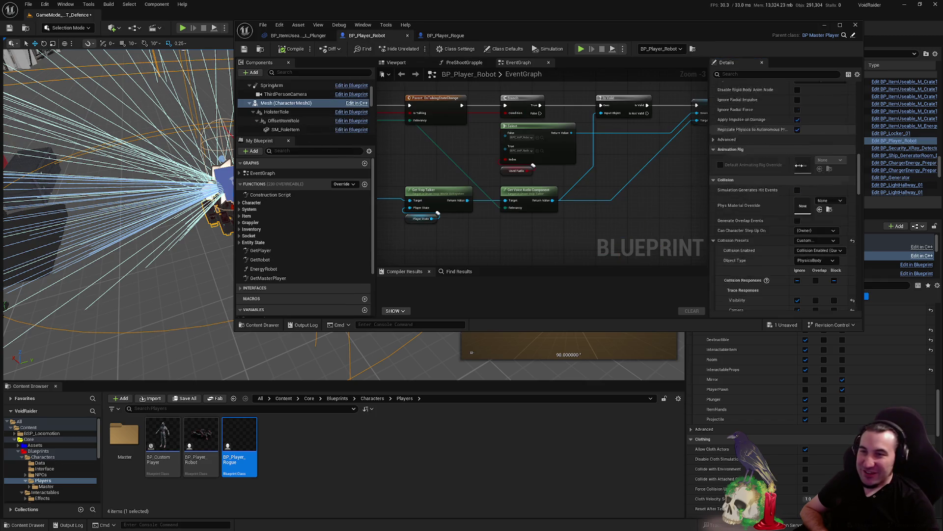
pyautogui.scroll(-3, 795, 161)
pyautogui.click(445, 36)
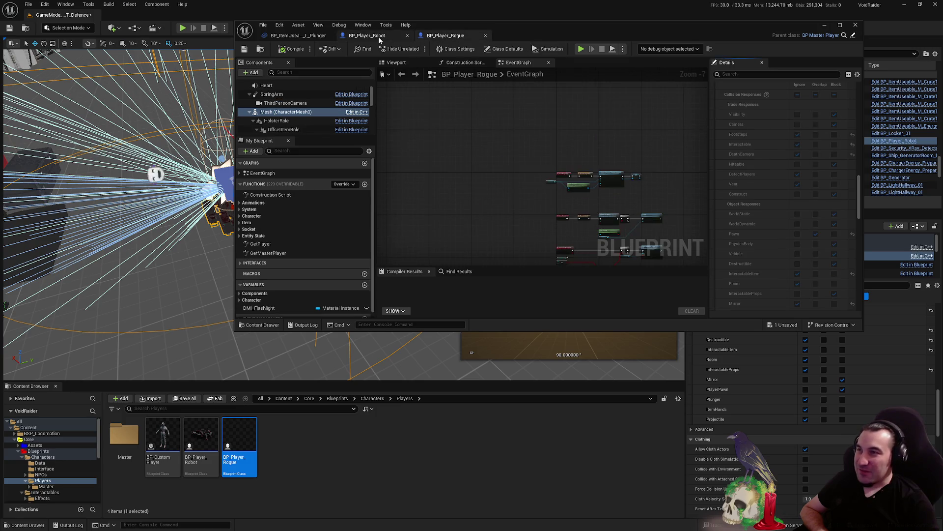
pyautogui.click(367, 35)
pyautogui.click(834, 174)
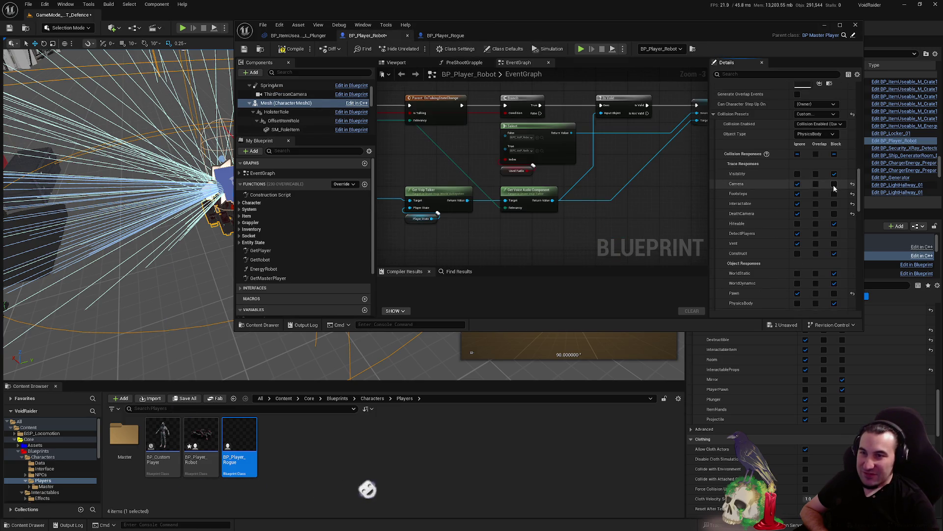
pyautogui.click(834, 184)
# After matching against the Rogue's collision settings, set Vehicle and Destructible responses to Block
pyautogui.click(427, 37)
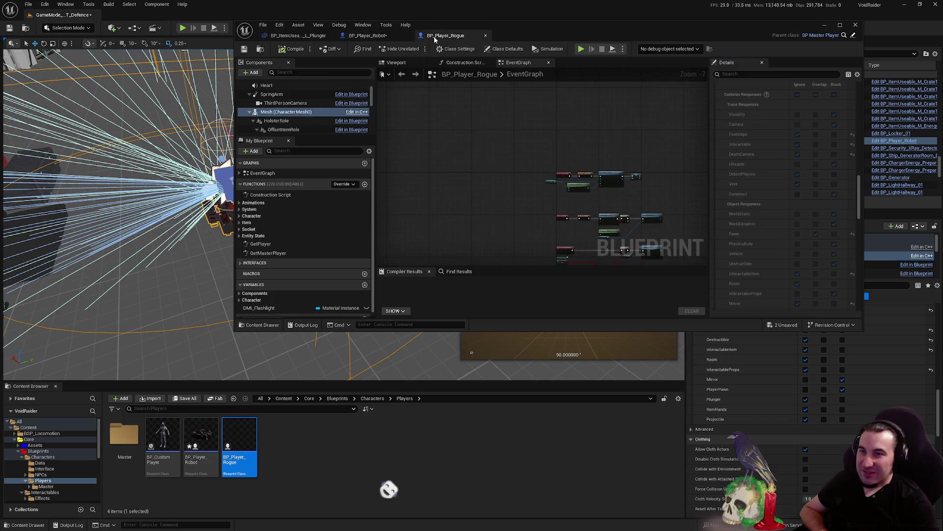
pyautogui.click(369, 36)
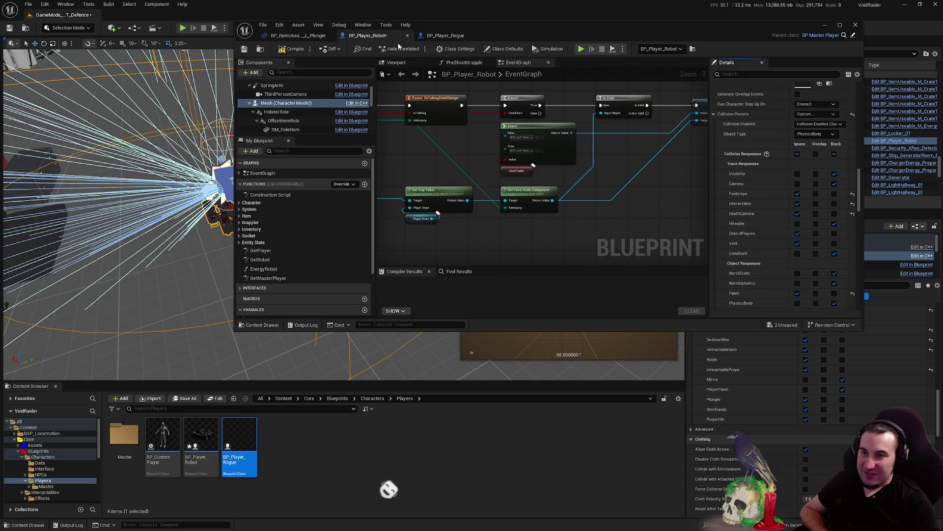
pyautogui.click(453, 38)
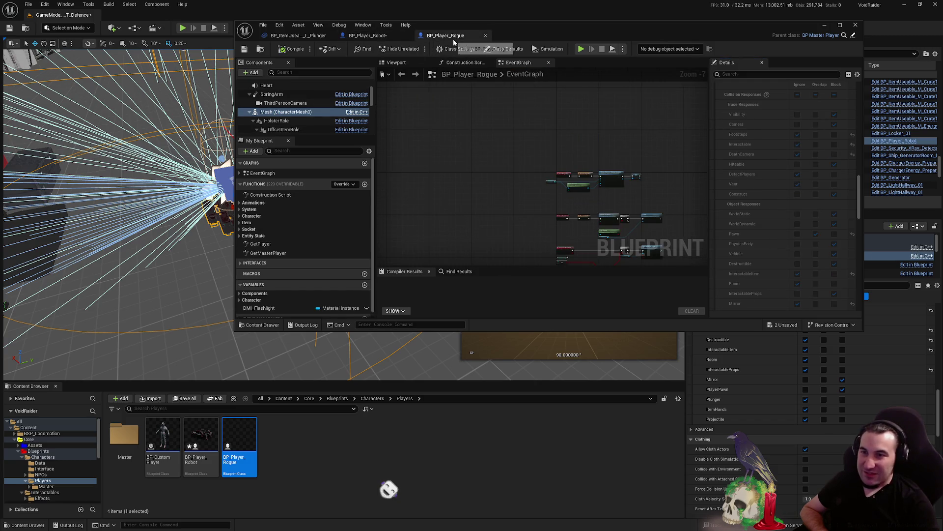
pyautogui.click(377, 37)
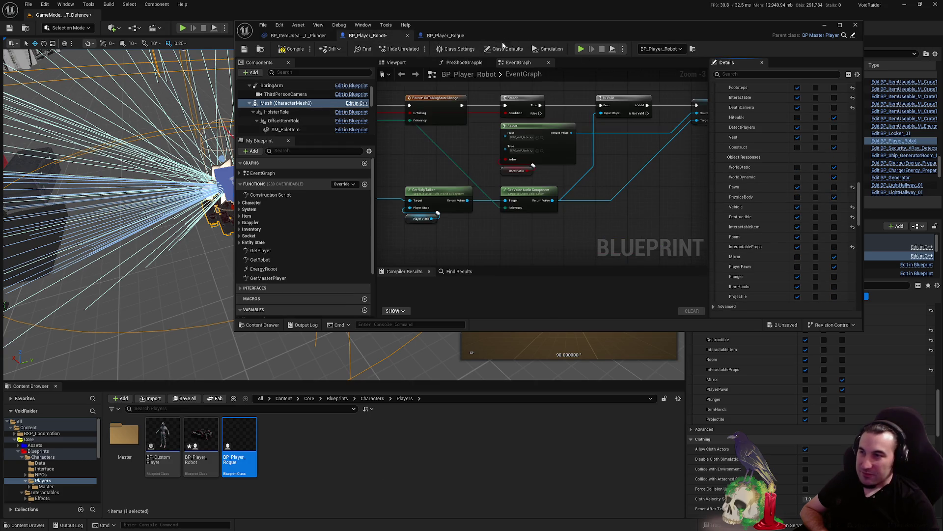
pyautogui.click(448, 37)
pyautogui.click(383, 42)
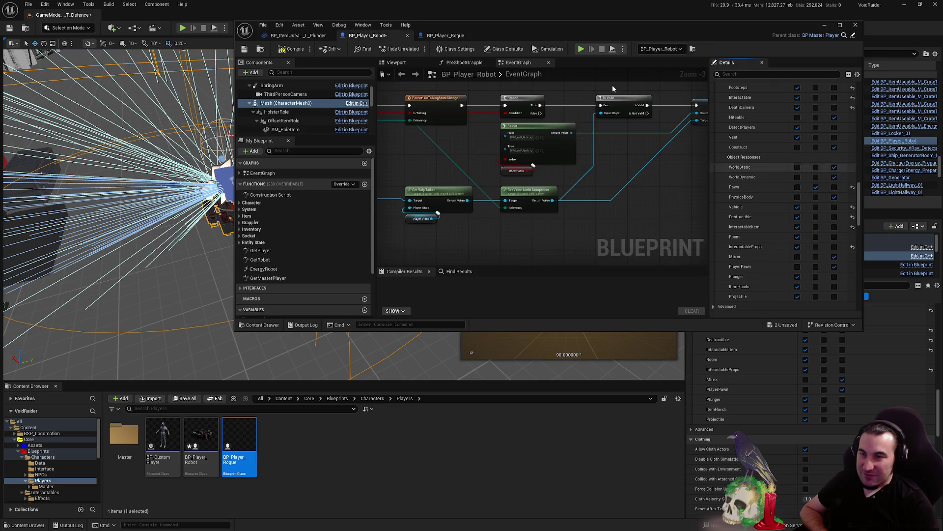
pyautogui.click(457, 37)
pyautogui.click(387, 42)
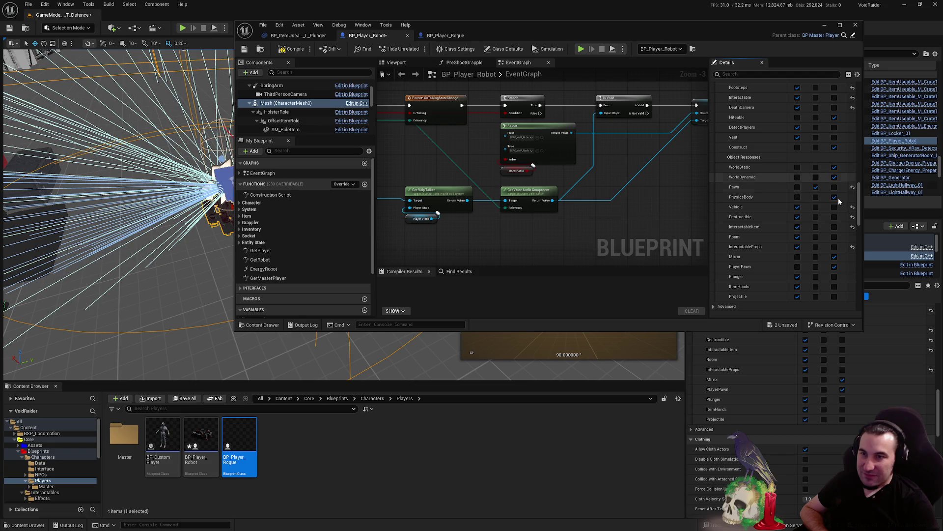
pyautogui.click(834, 206)
pyautogui.click(835, 217)
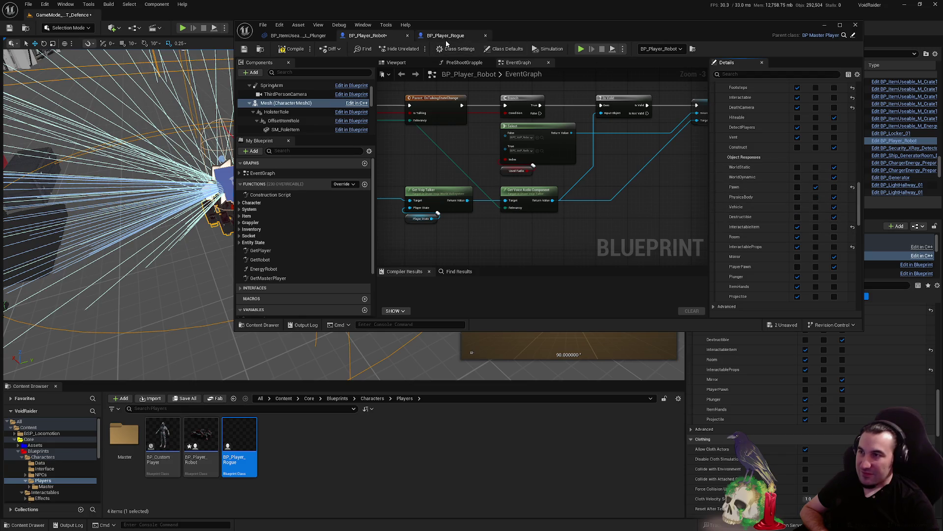
# Recheck the Rogue's collision responses, then compile BP_Player_Robot successfully
pyautogui.click(446, 40)
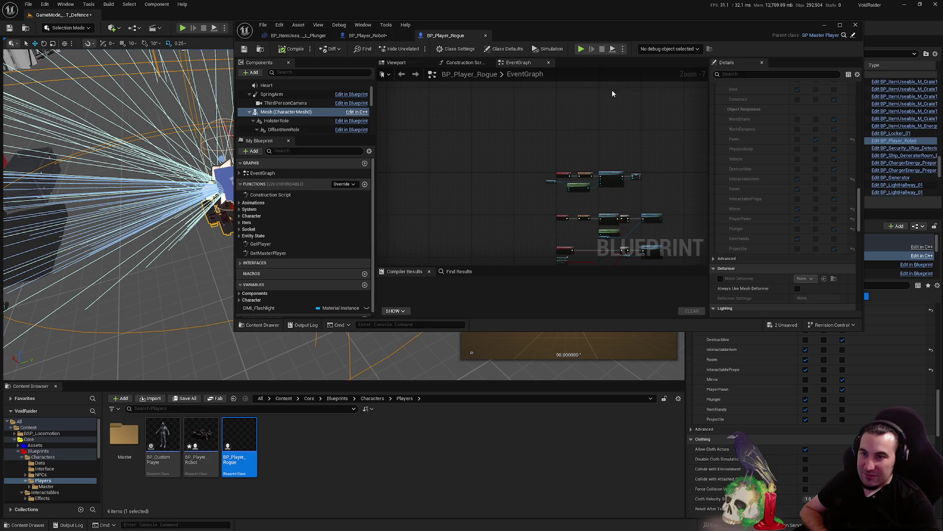
pyautogui.click(378, 39)
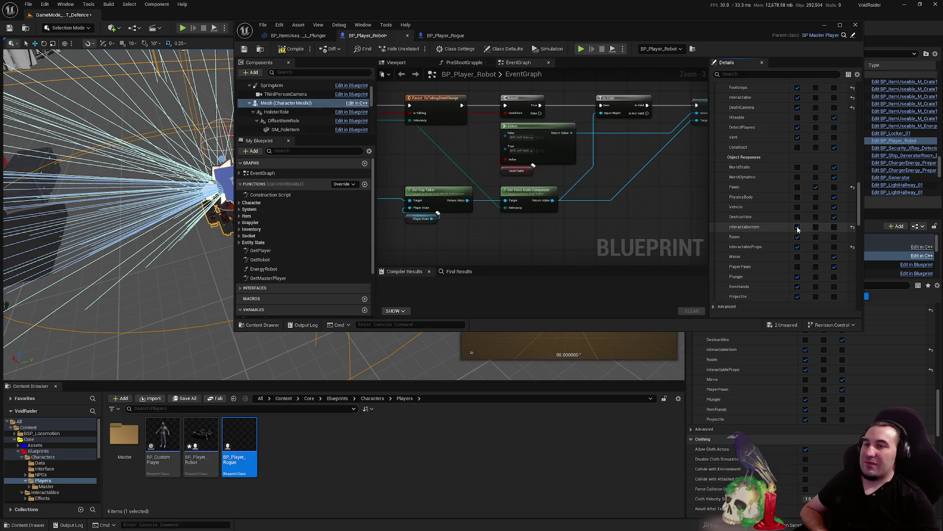
pyautogui.click(459, 39)
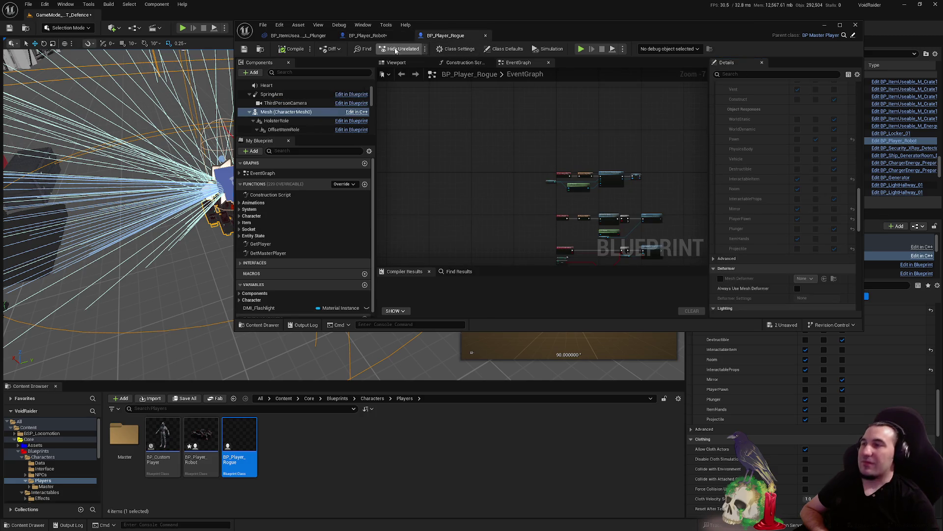
pyautogui.click(376, 36)
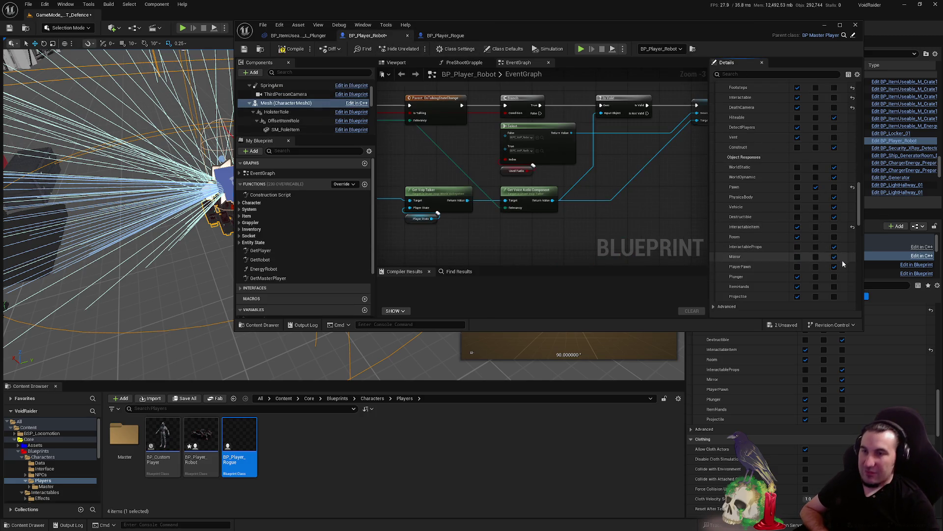
pyautogui.click(433, 35)
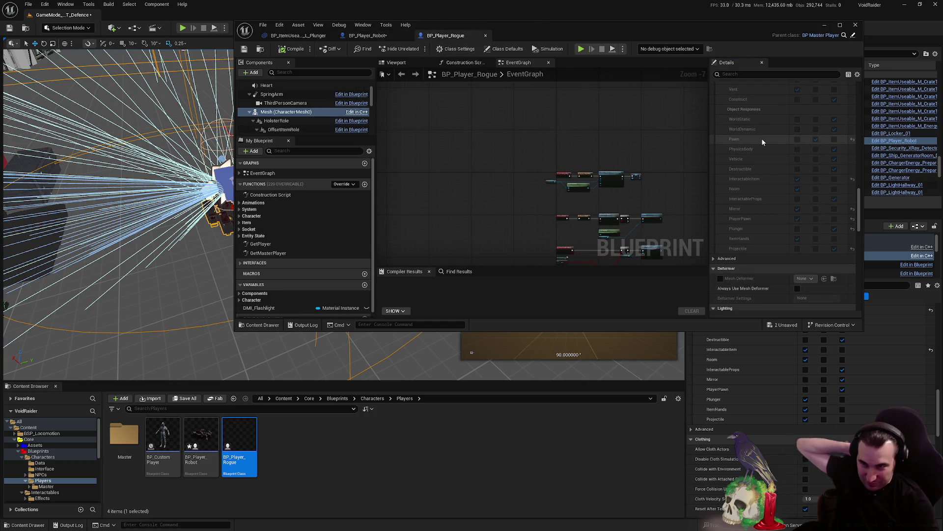
pyautogui.click(371, 41)
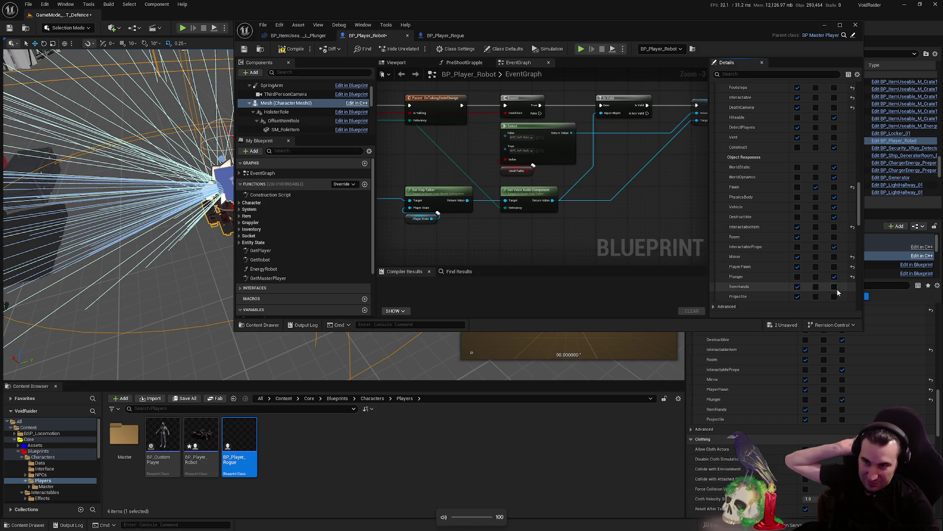
pyautogui.scroll(-3, 793, 266)
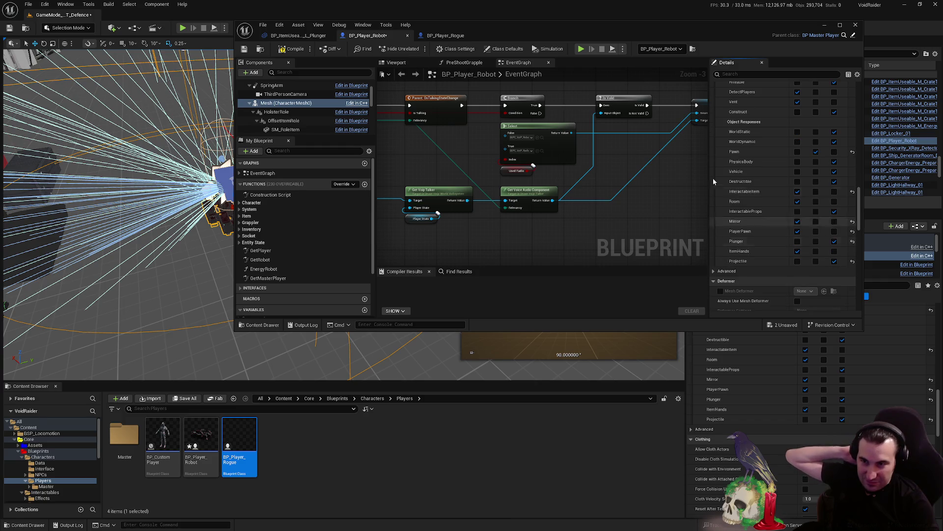
pyautogui.click(434, 36)
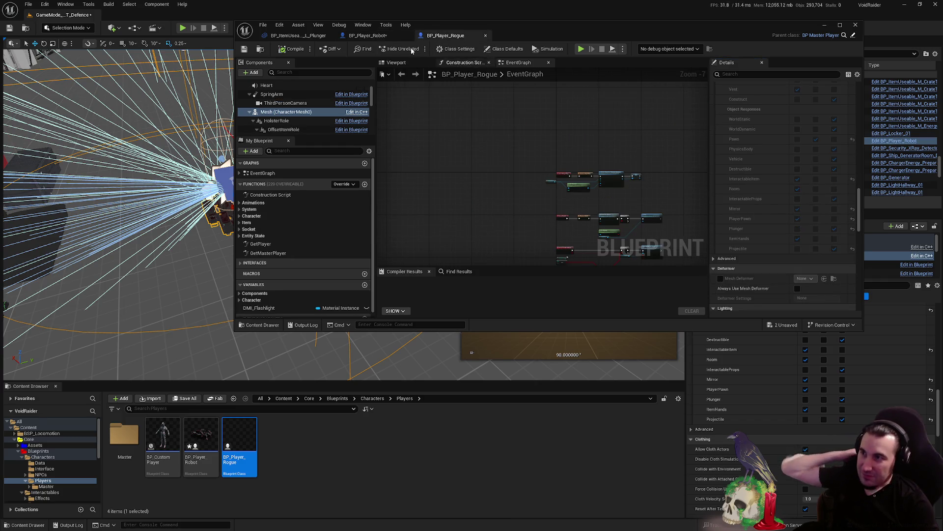
pyautogui.click(485, 36)
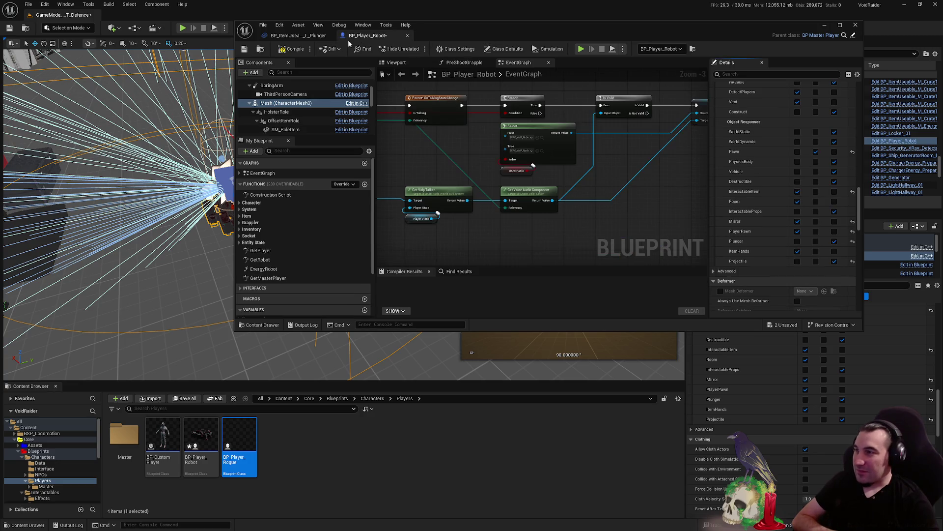
pyautogui.click(293, 47)
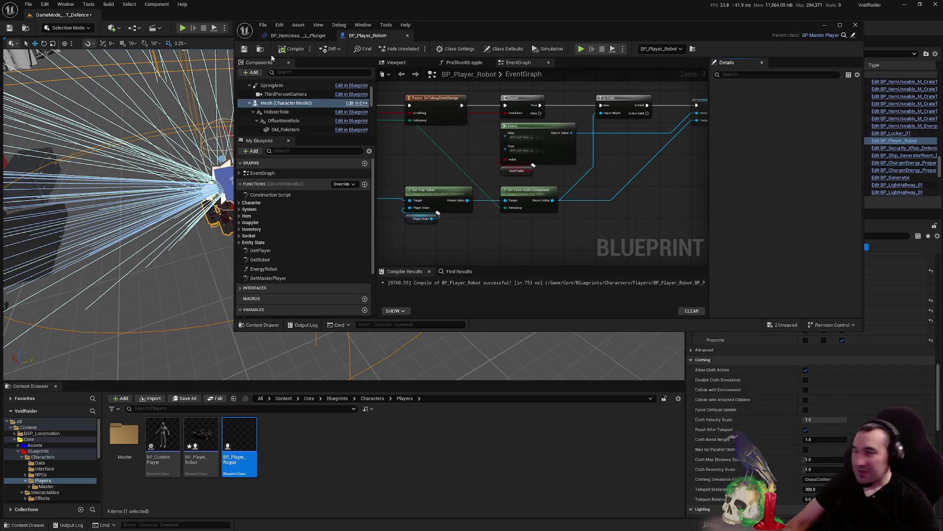
# Save and close the BP_Player_Robot Blueprint, moving its window out of the way
pyautogui.click(245, 50)
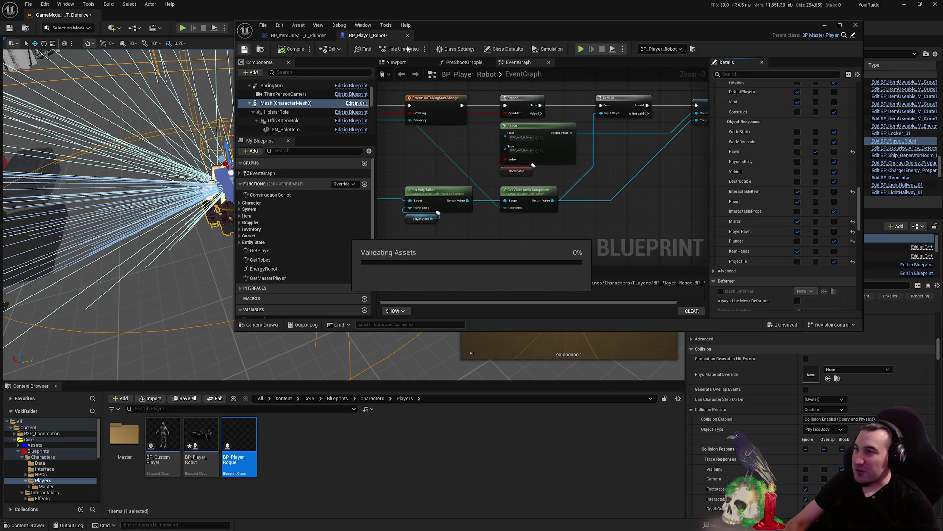
pyautogui.click(408, 38)
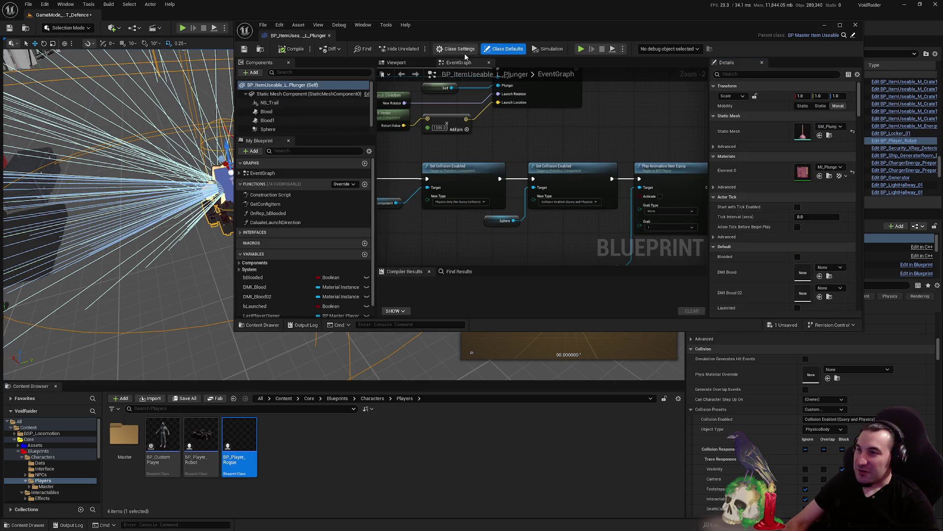
pyautogui.scroll(-3, 636, 218)
pyautogui.moveTo(543, 37)
pyautogui.mouseDown()
pyautogui.moveTo(435, 304)
pyautogui.moveTo(445, 450)
pyautogui.mouseUp()
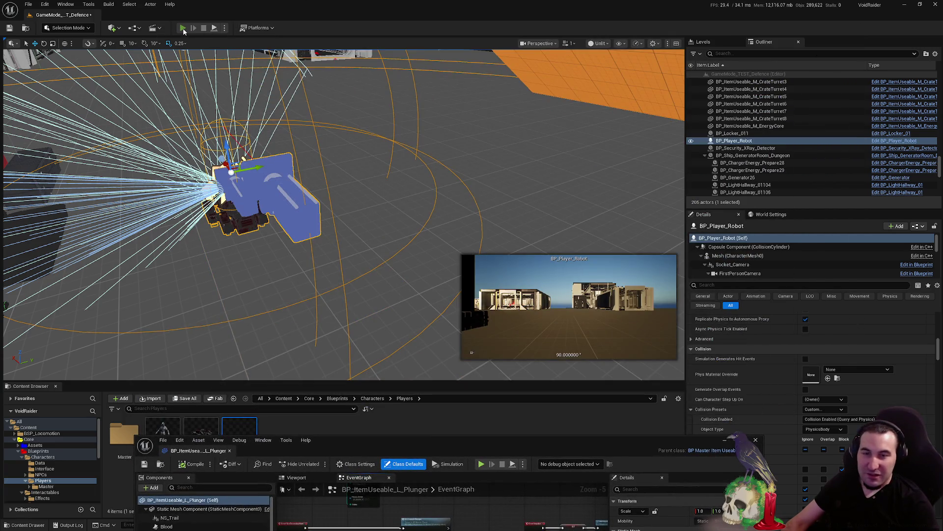
# Playtest by picking up the shelf plunger and throwing it so it sticks to the robot
pyautogui.click(183, 28)
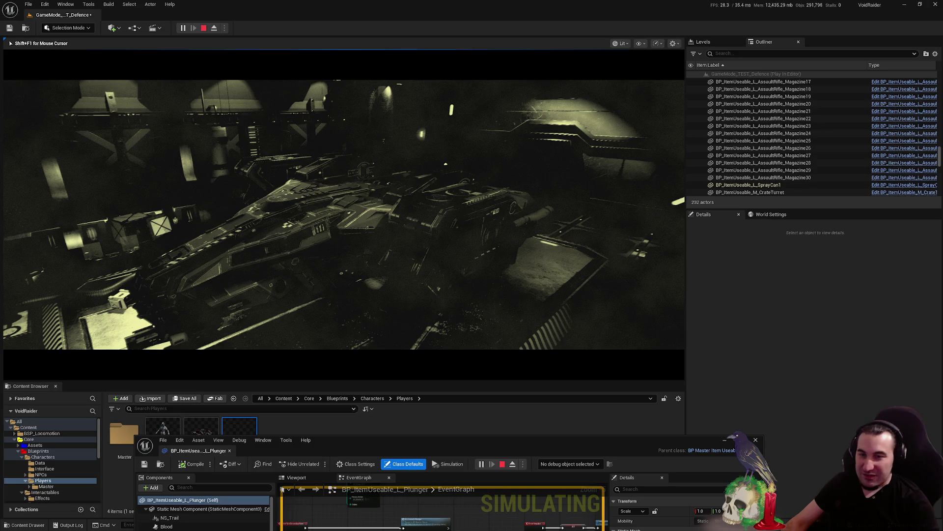
pyautogui.press('w')
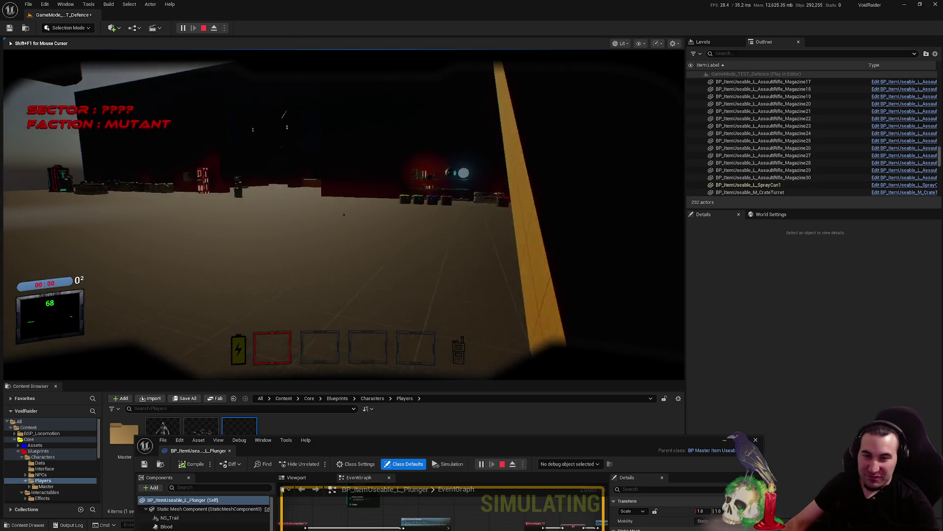
pyautogui.press('w')
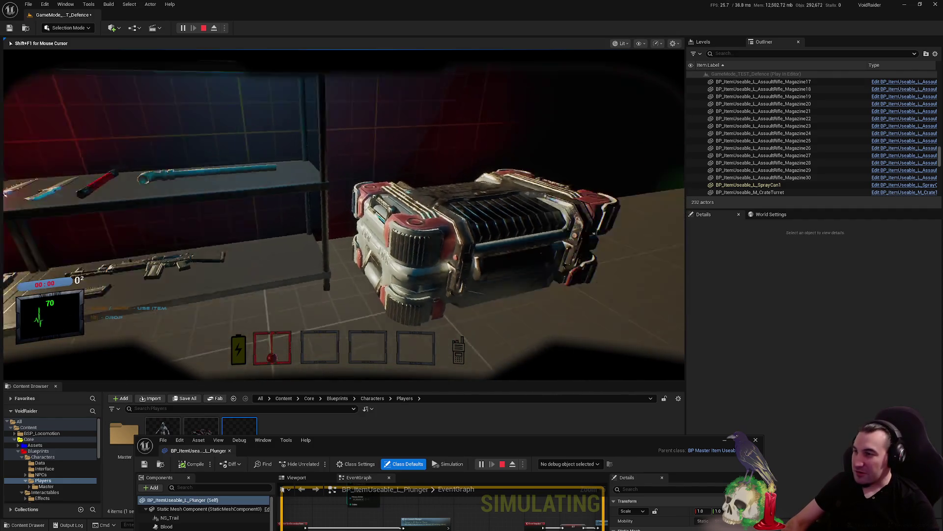
pyautogui.press('e')
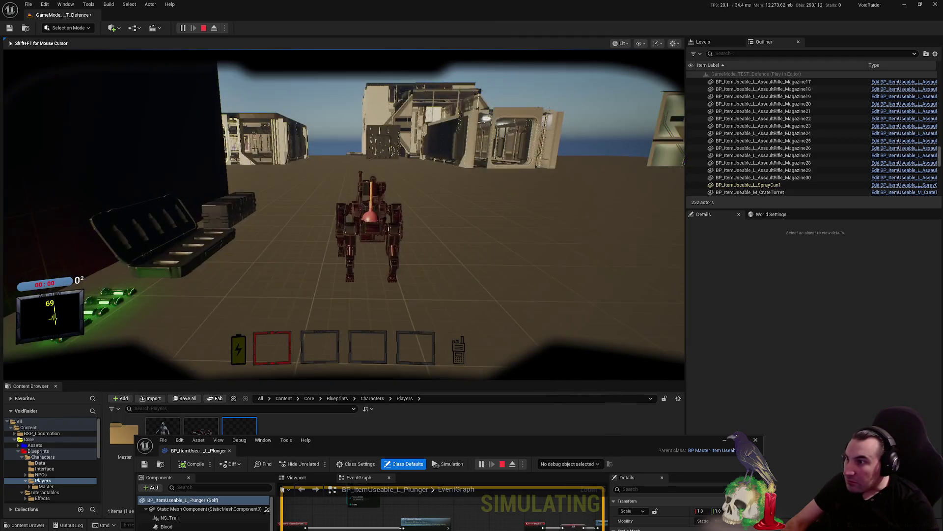
pyautogui.press('w')
pyautogui.click(344, 216)
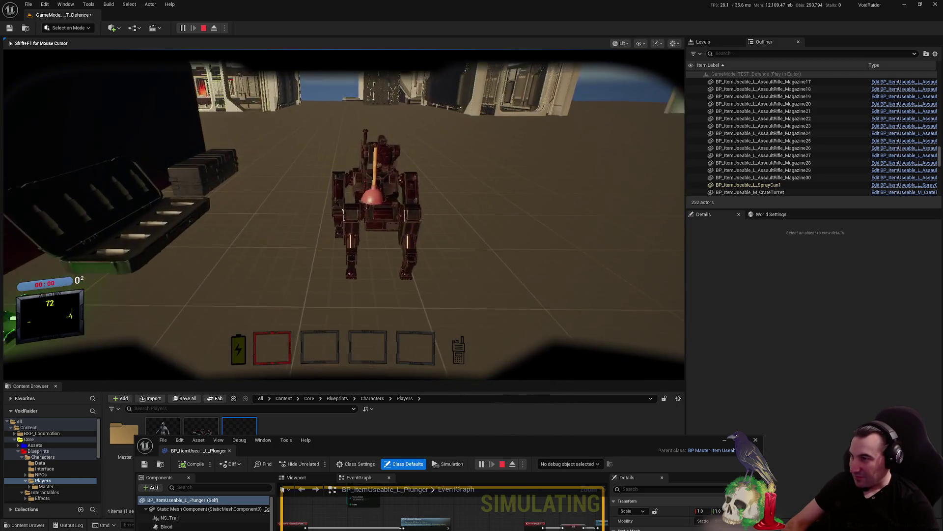
pyautogui.press('Escape')
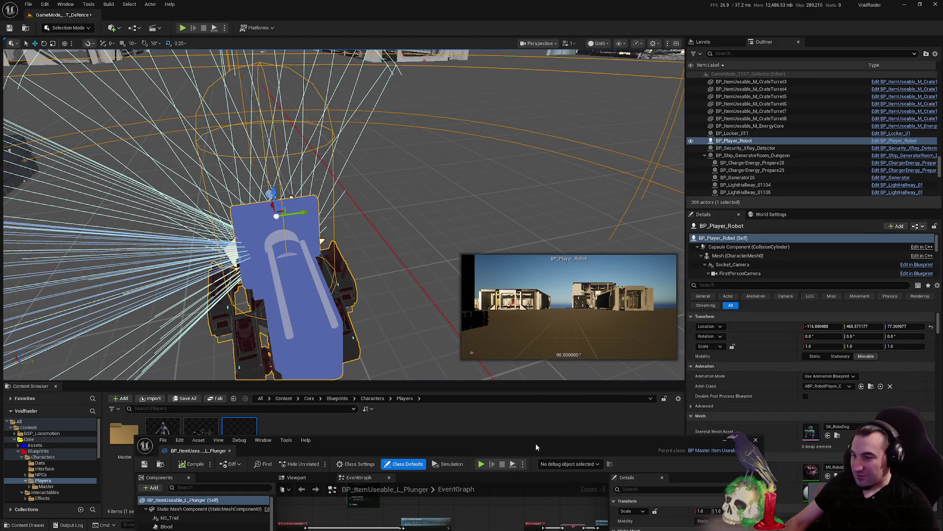
# Replace BP_Player_Robot with BP_Player_Rogue in the level, raised above the floor
pyautogui.press('Delete')
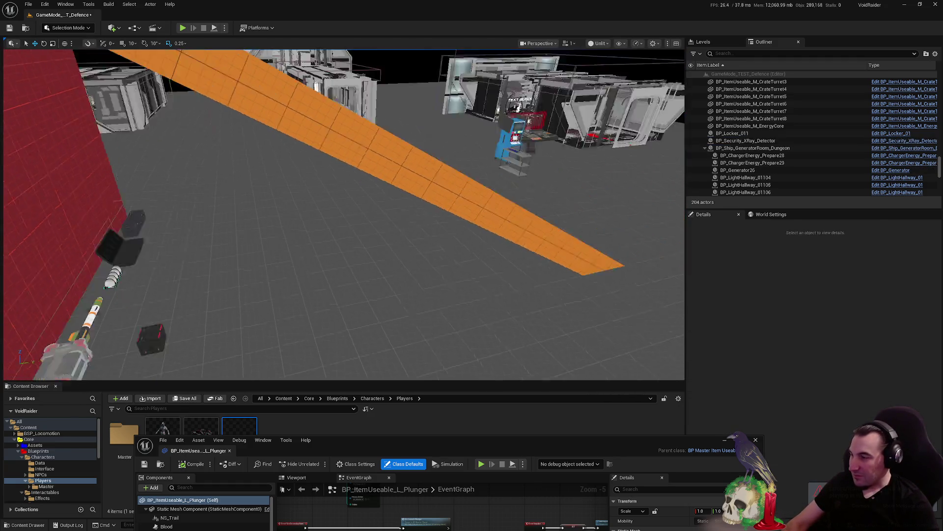
pyautogui.moveTo(352, 453); pyautogui.dragTo(300, 530)
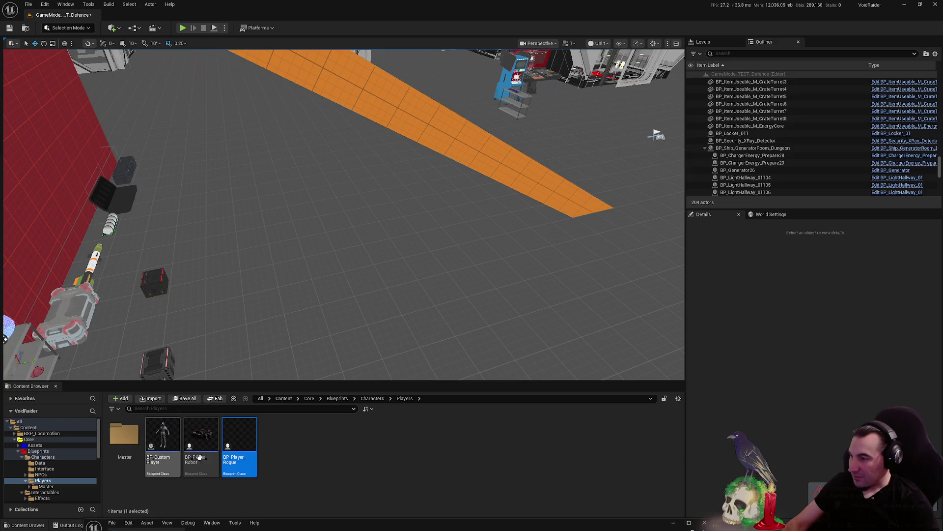
pyautogui.moveTo(239, 442); pyautogui.dragTo(277, 248)
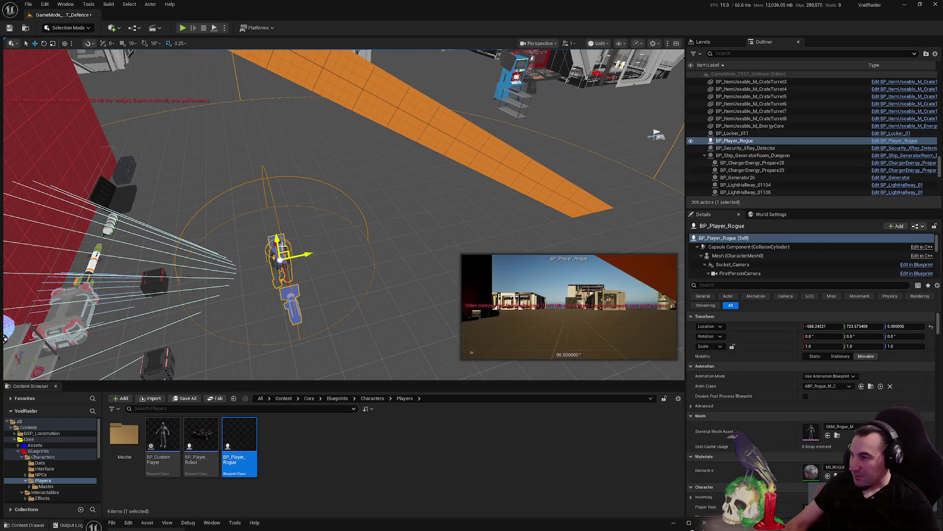
pyautogui.press('End')
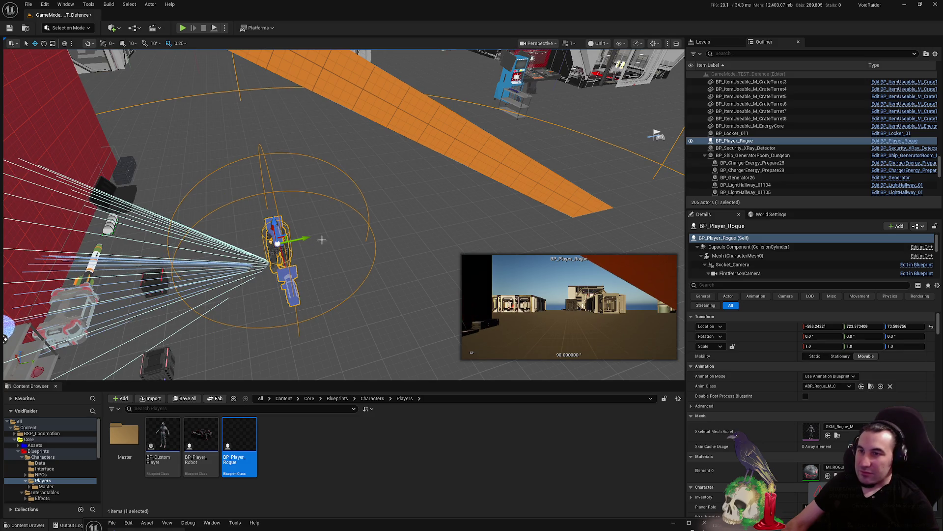
pyautogui.moveTo(270, 225); pyautogui.dragTo(268, 195)
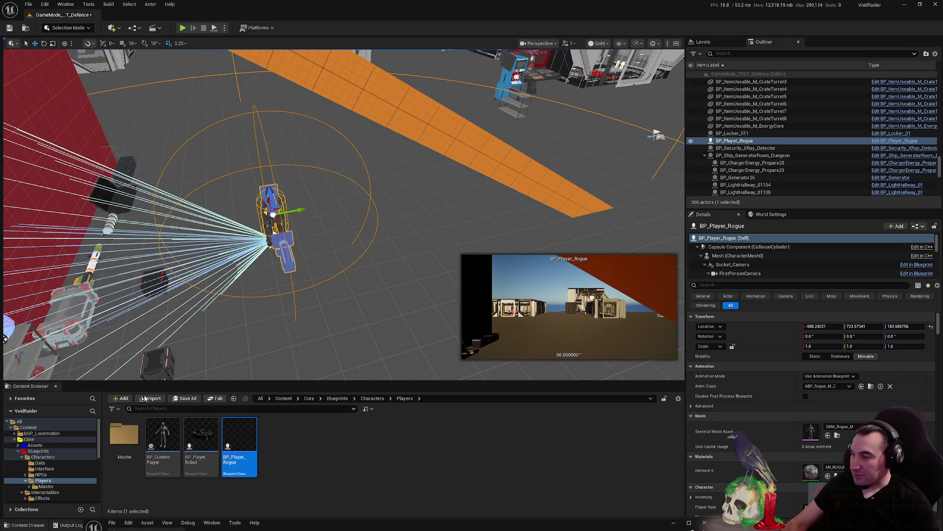
# Save all changes, then playtest as the Rogue character and stop the session
pyautogui.click(184, 399)
pyautogui.click(530, 354)
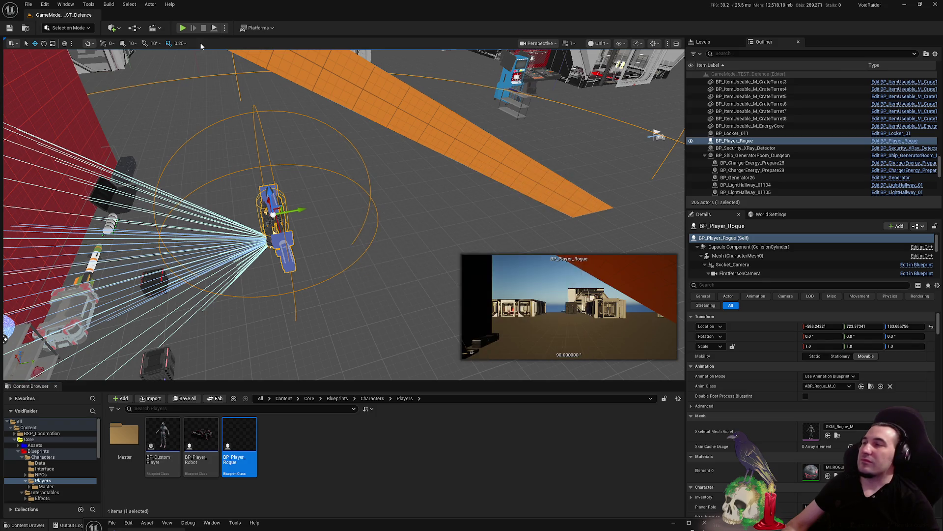
pyautogui.click(183, 28)
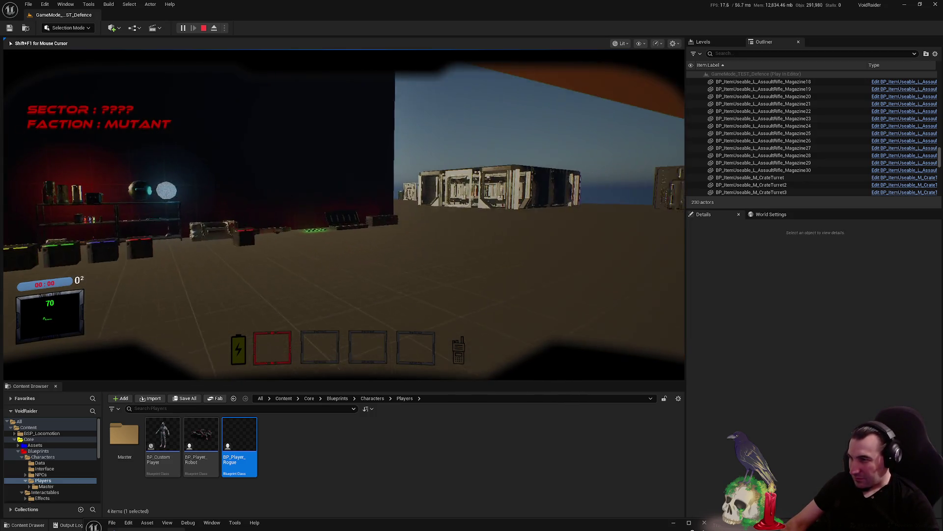
pyautogui.hotkey('shift', 'F1')
pyautogui.press('Escape')
# Delete BP_Player_Rogue from the level and save GameMode_TEST_Defence
pyautogui.press('f')
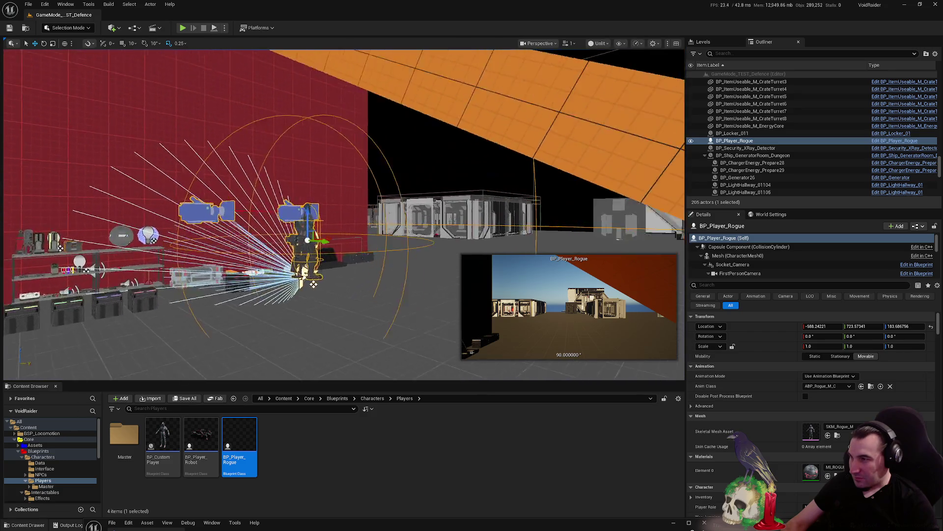
pyautogui.click(379, 198)
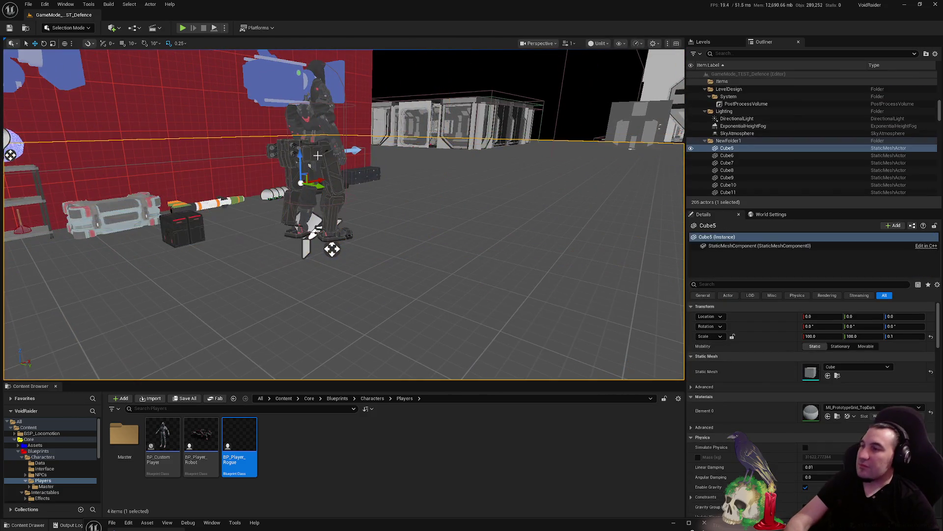
pyautogui.click(277, 209)
pyautogui.press('Delete')
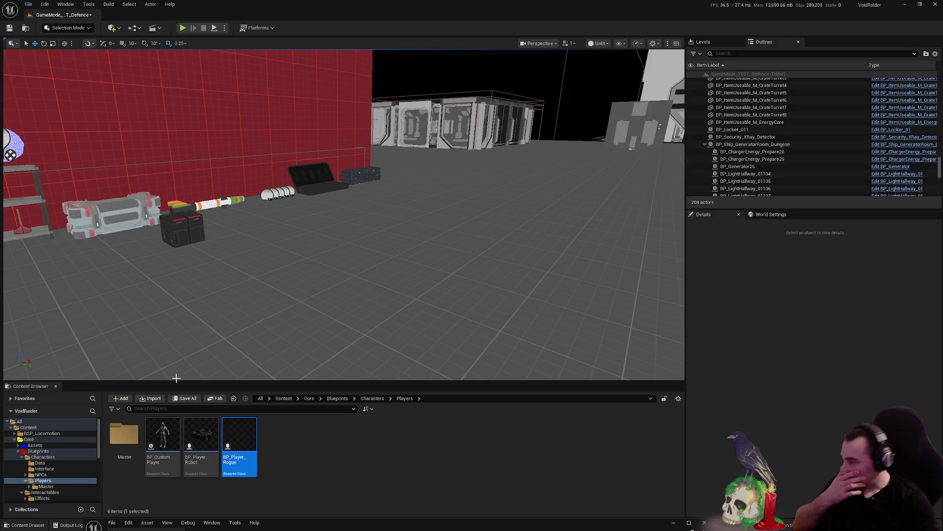
pyautogui.click(189, 398)
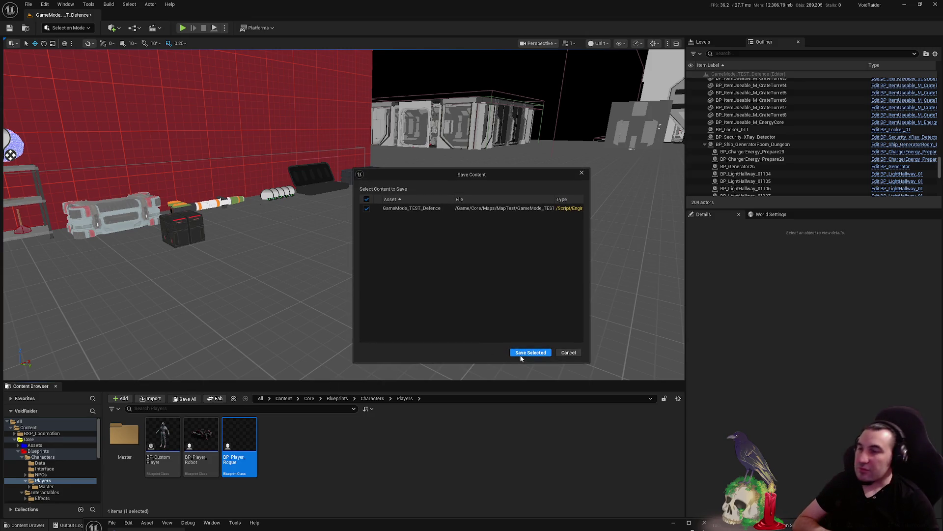
pyautogui.click(521, 353)
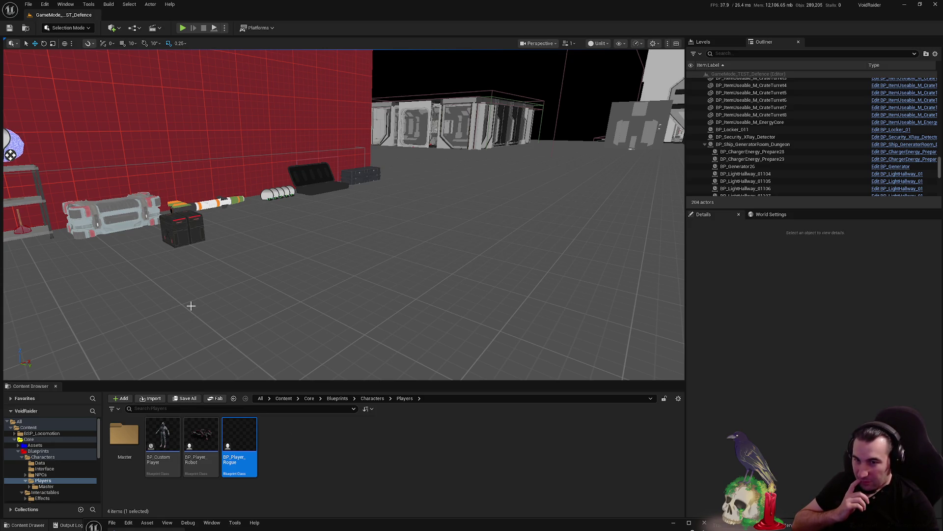
pyautogui.click(225, 30)
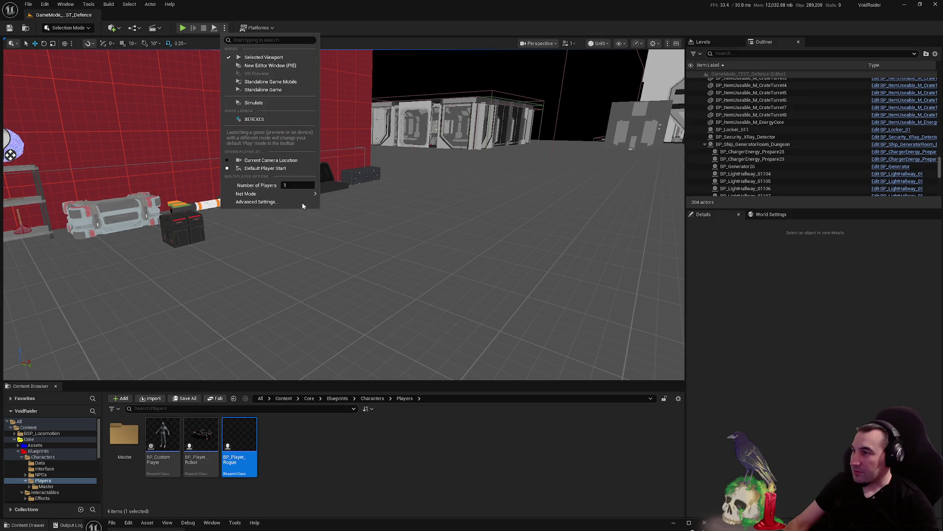
# Set the play mode to Listen Server and start a Play-In-Editor session
pyautogui.moveTo(295, 193)
pyautogui.click(345, 209)
pyautogui.click(225, 28)
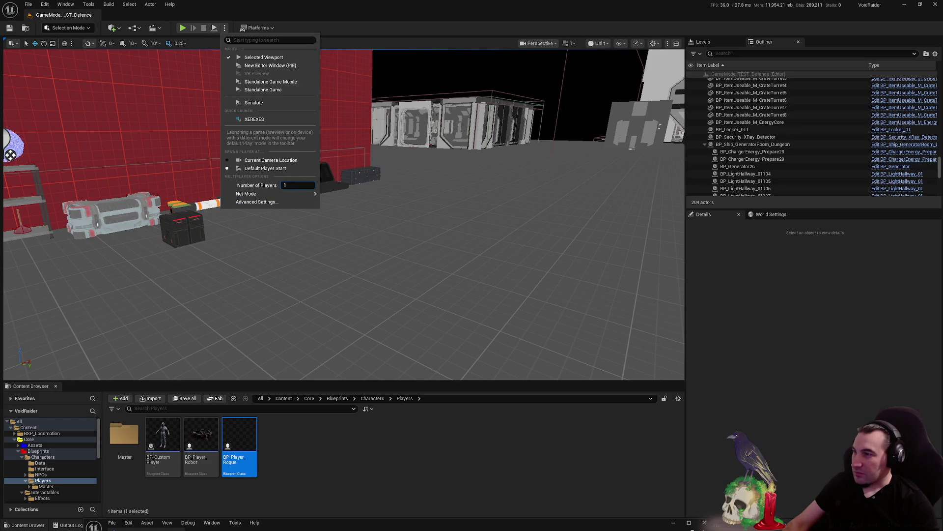
pyautogui.click(180, 32)
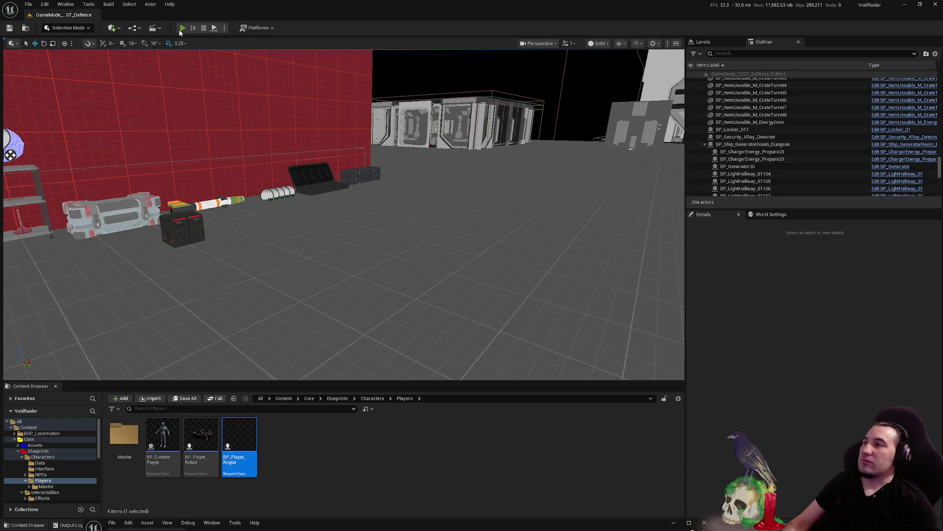
pyautogui.click(180, 31)
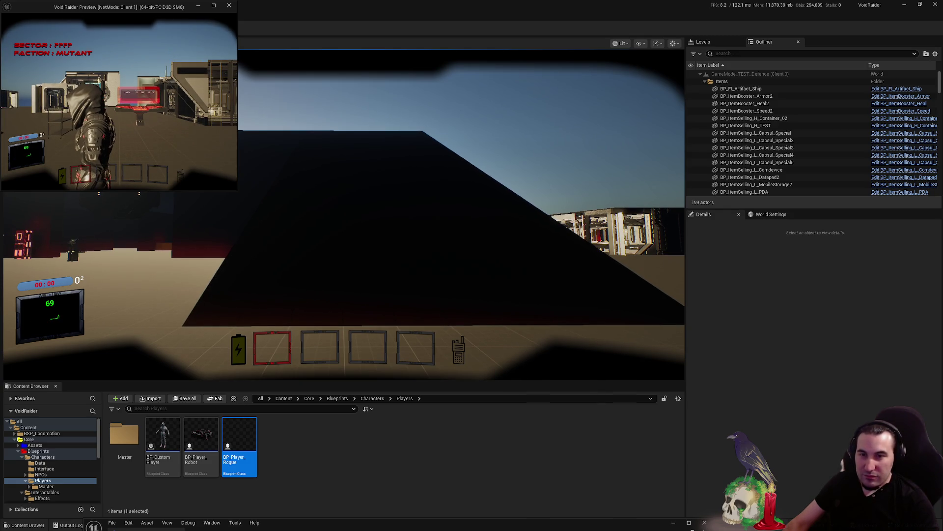
# Walk the player toward the shelves and crates, then return to the Unreal Editor via the taskbar
pyautogui.click(114, 200)
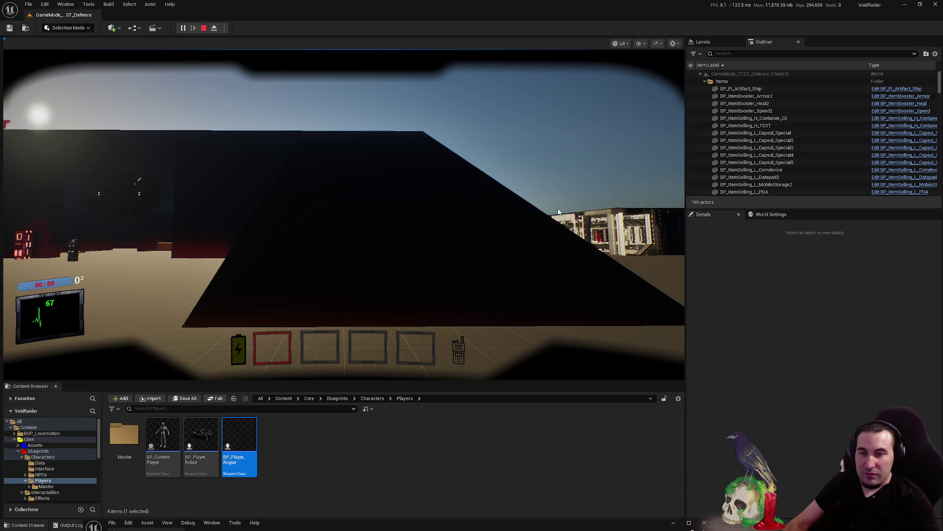
pyautogui.press('w')
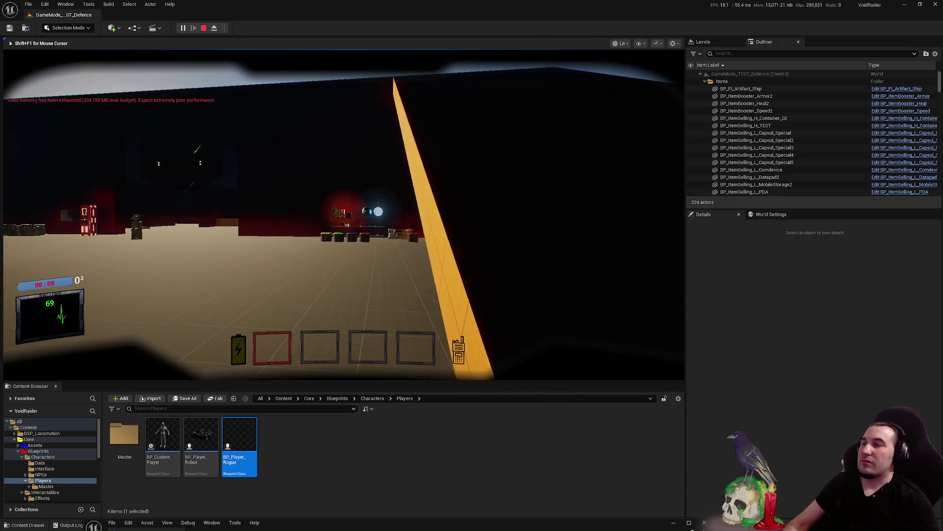
pyautogui.press('w')
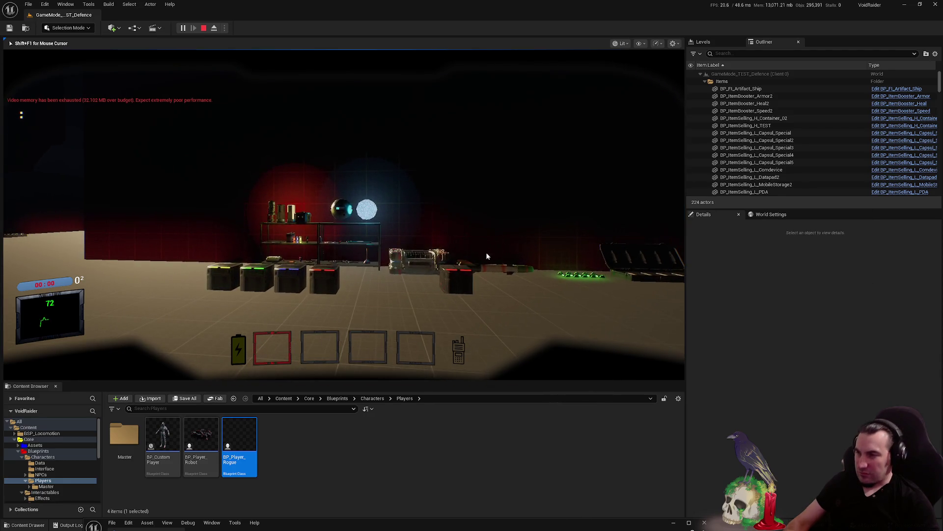
pyautogui.hotkey('alt', 'Tab')
pyautogui.press('super')
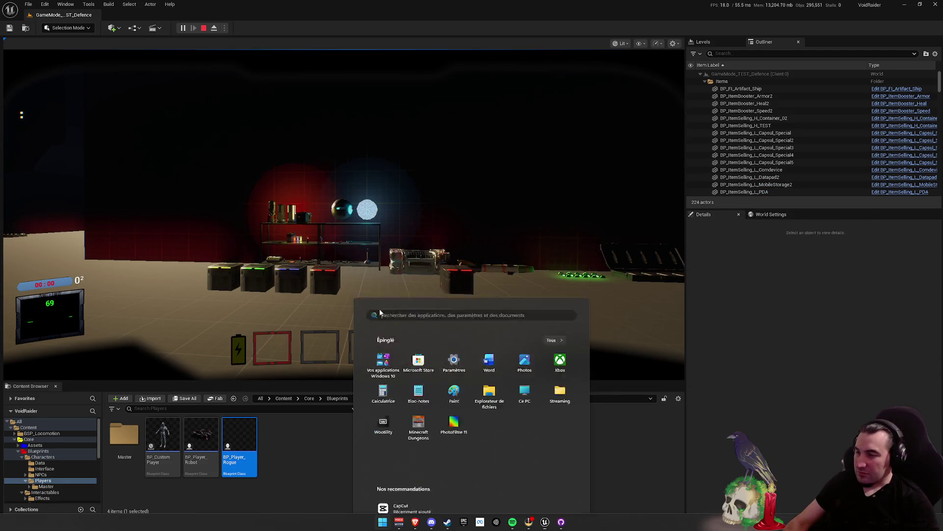
pyautogui.click(561, 522)
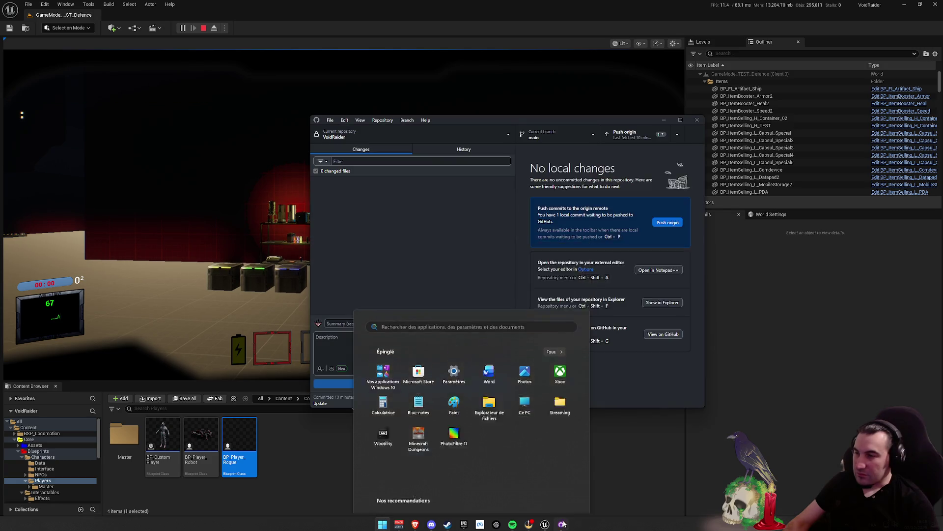
pyautogui.click(547, 494)
pyautogui.press('super')
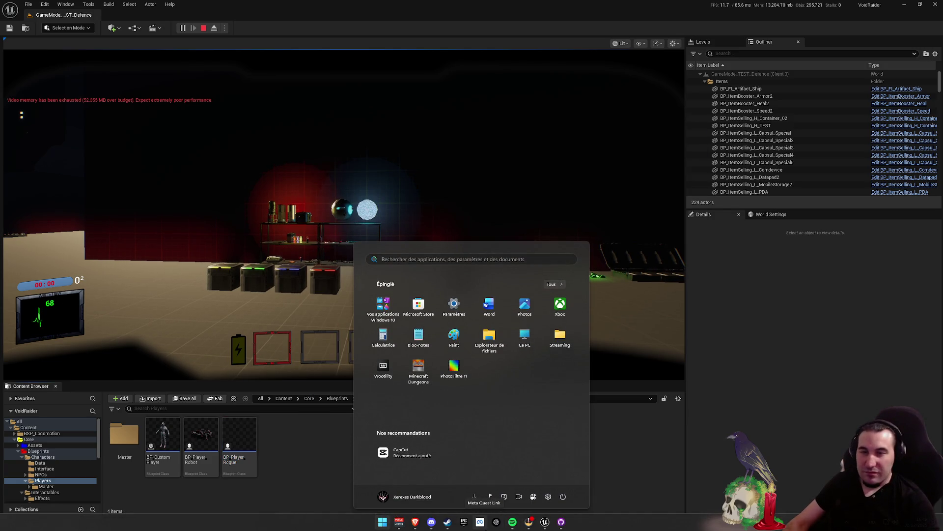
pyautogui.moveTo(543, 529)
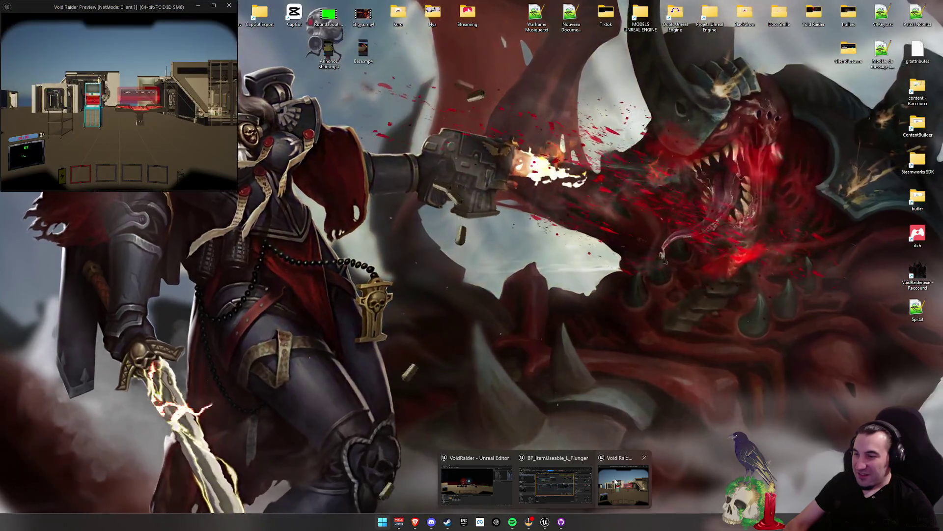
# Back in the editor, walk the client character around toward the other player
pyautogui.click(616, 481)
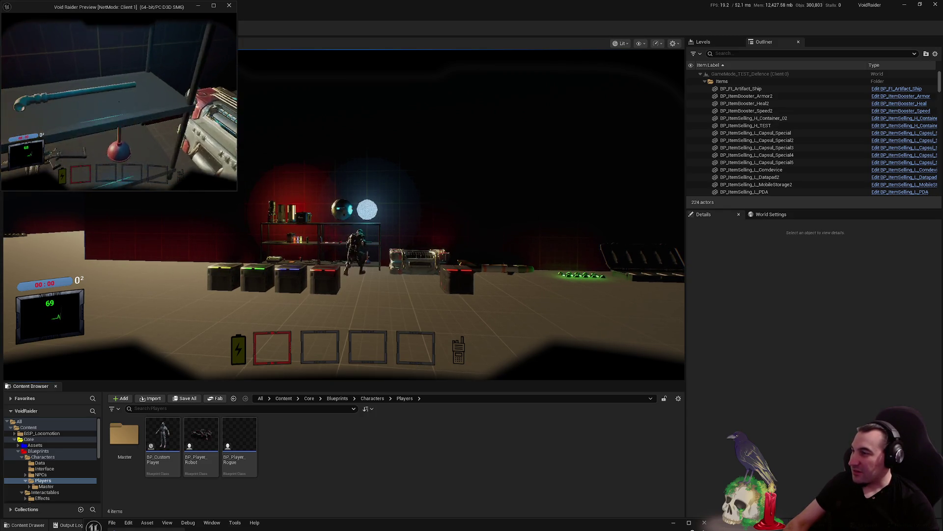
pyautogui.press('s')
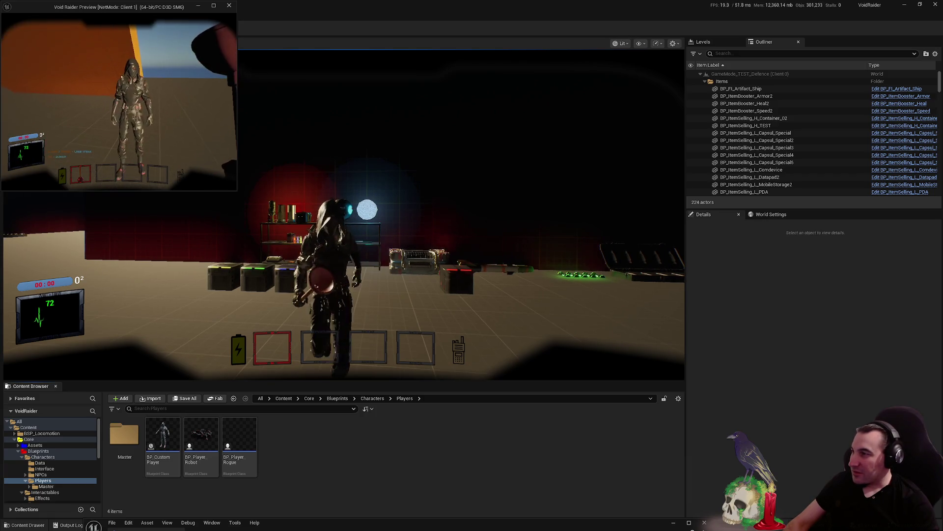
pyautogui.press('s')
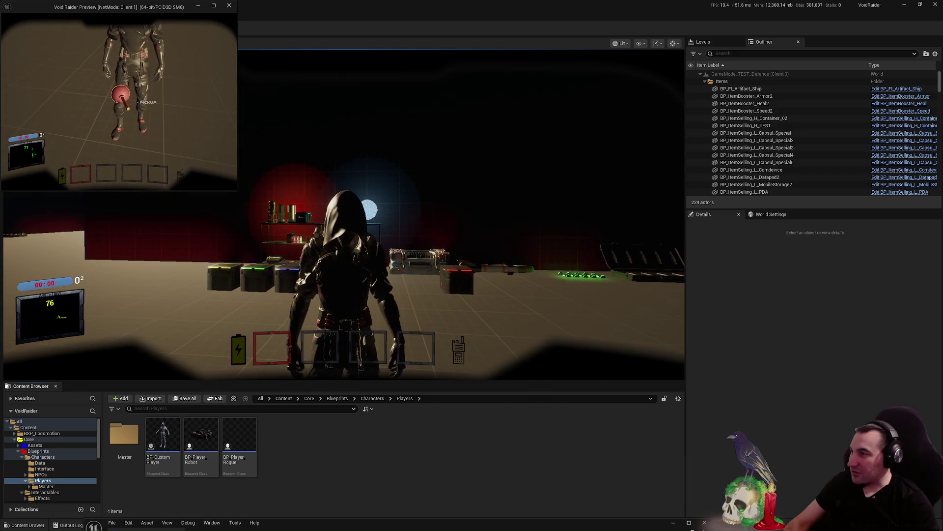
pyautogui.press('s')
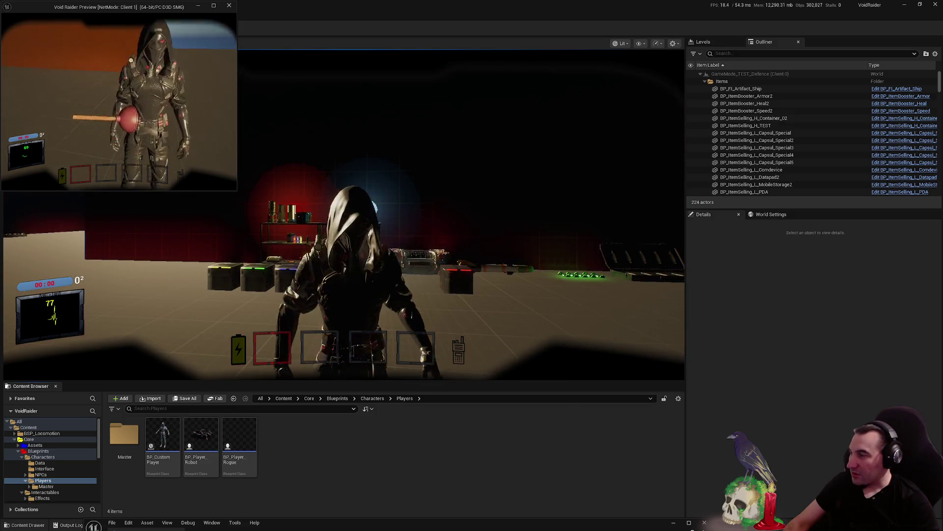
pyautogui.press('w')
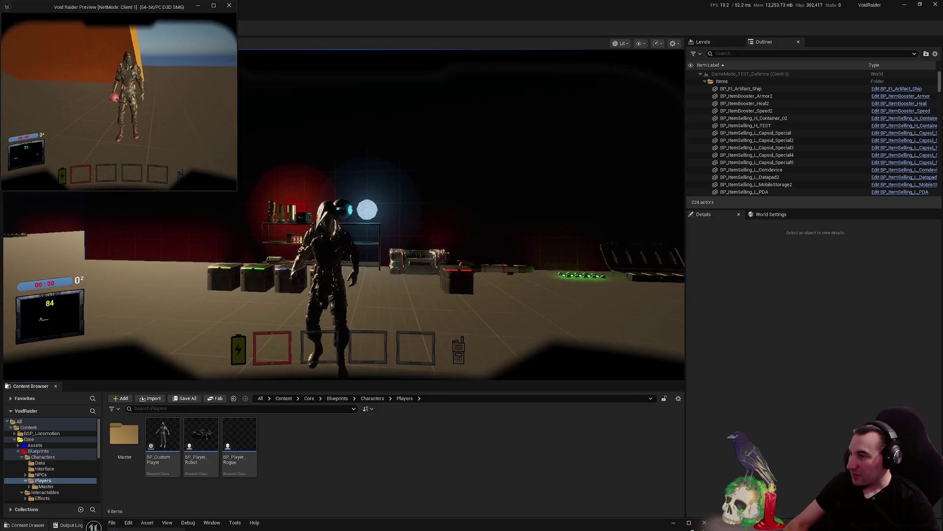
# Pick up the plunger with F, drop it with G, then end the play session
pyautogui.click(265, 98)
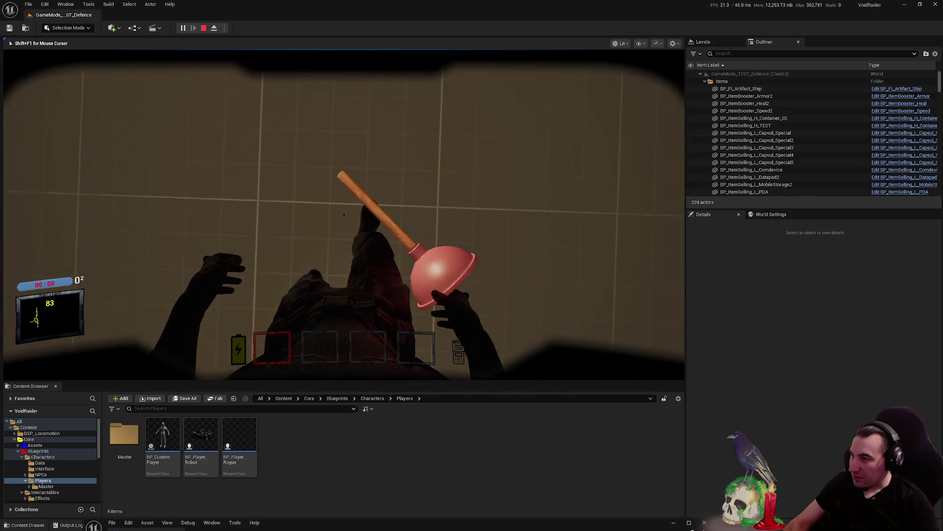
pyautogui.press('f')
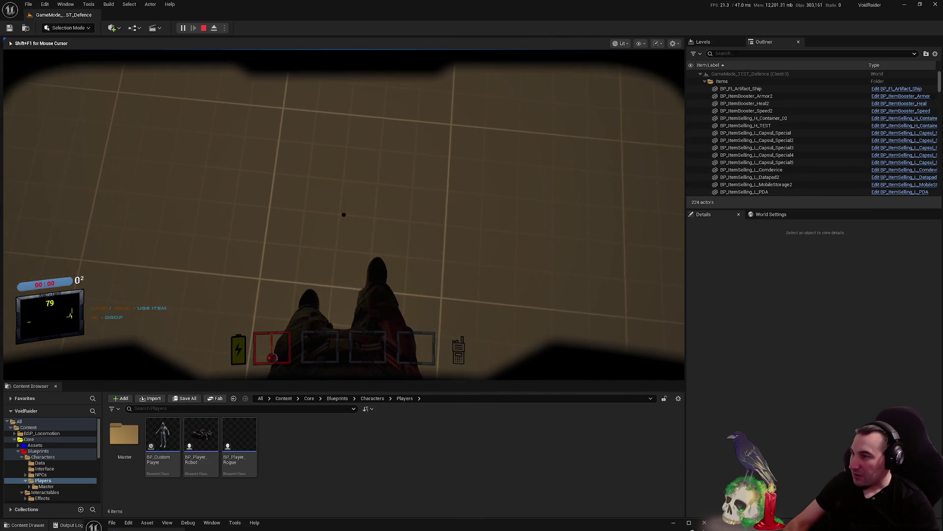
pyautogui.press('w')
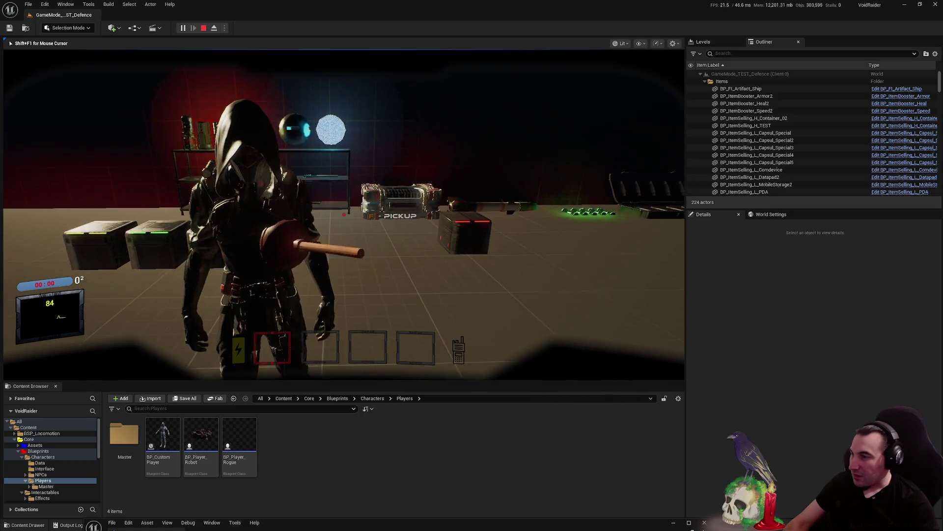
pyautogui.press('g')
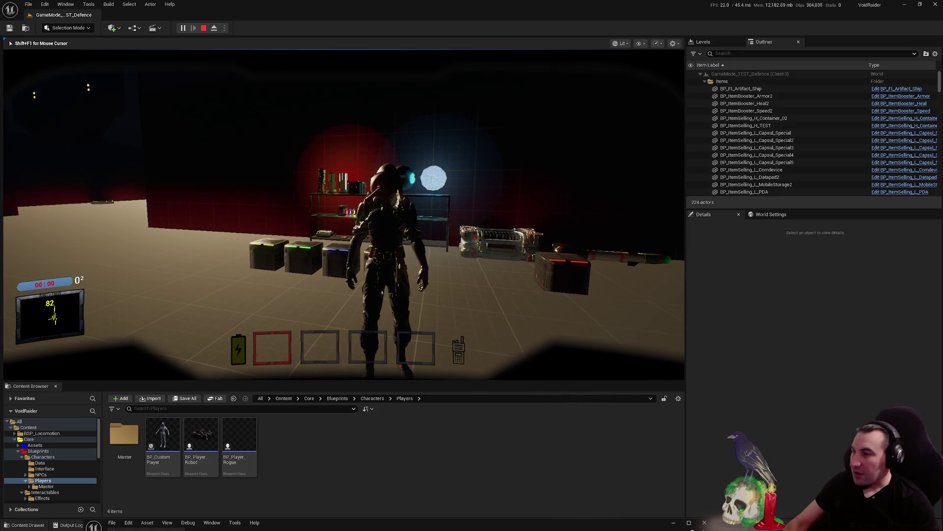
pyautogui.press('Escape')
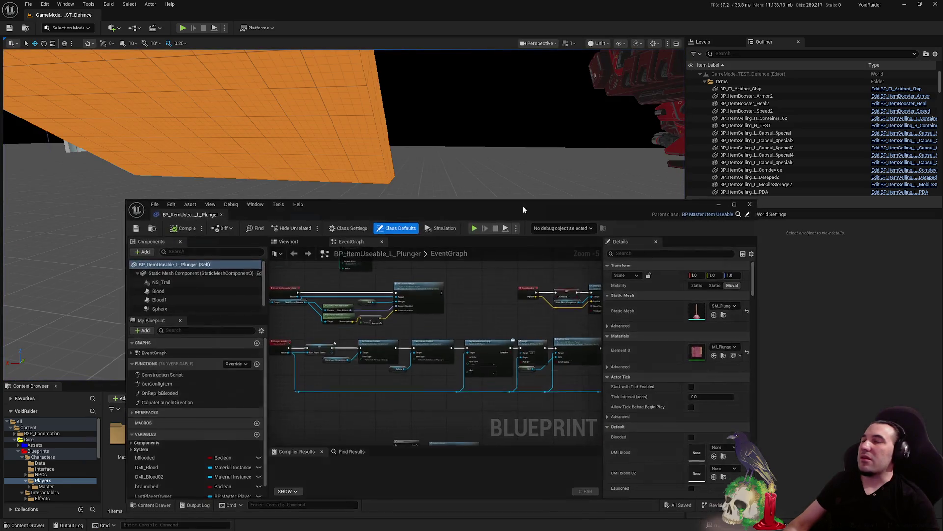
# Maximize the plunger Blueprint editor for a look, minimize it, and restart the play test
pyautogui.doubleClick(522, 210)
pyautogui.scroll(5, 515, 258)
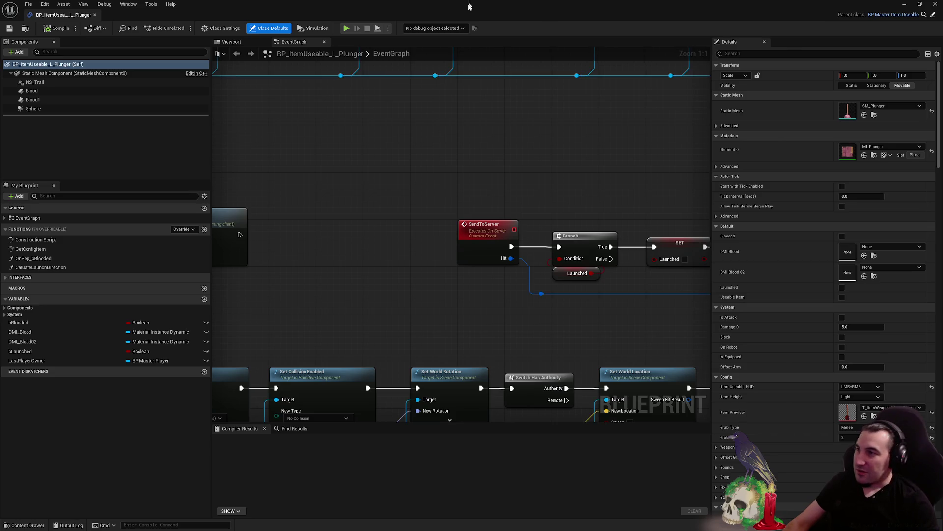
pyautogui.press('super+Down')
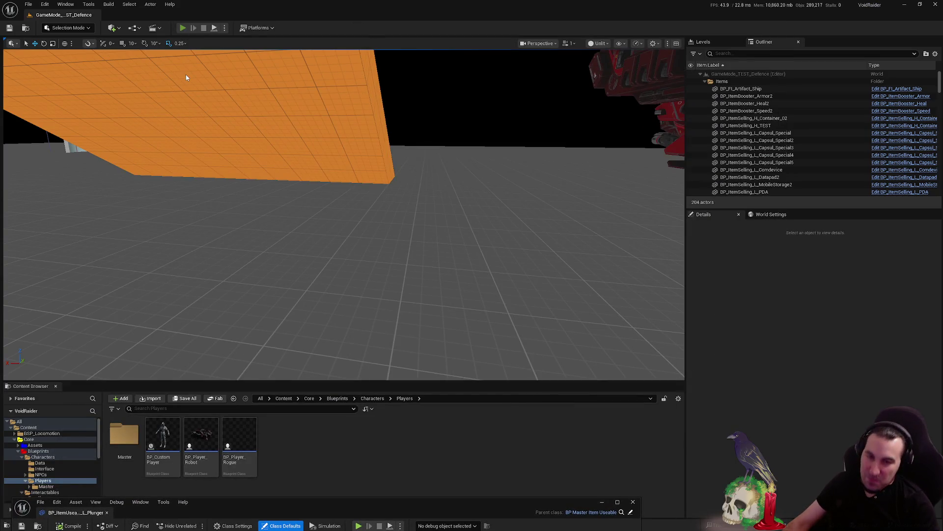
pyautogui.click(183, 27)
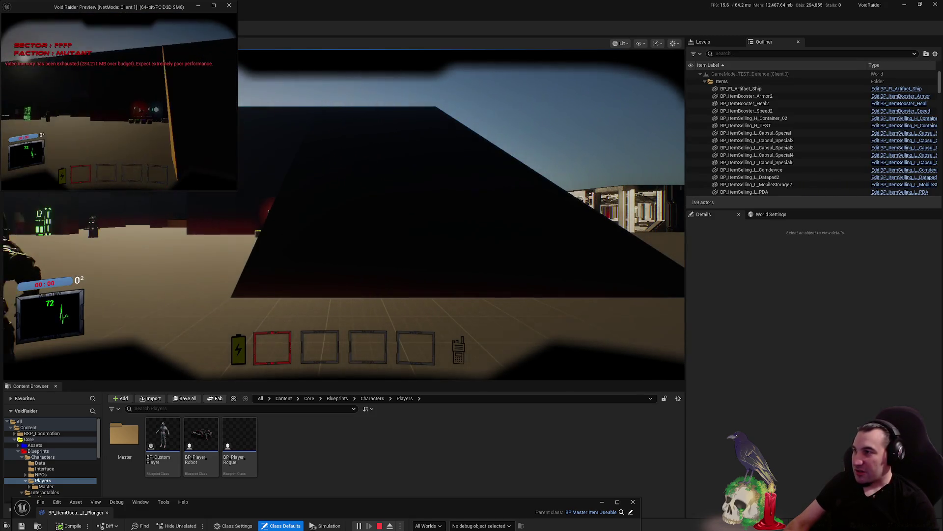
# Pick up the plunger with E and throw it at the armoured player's head
pyautogui.hotkey('alt', 'Tab')
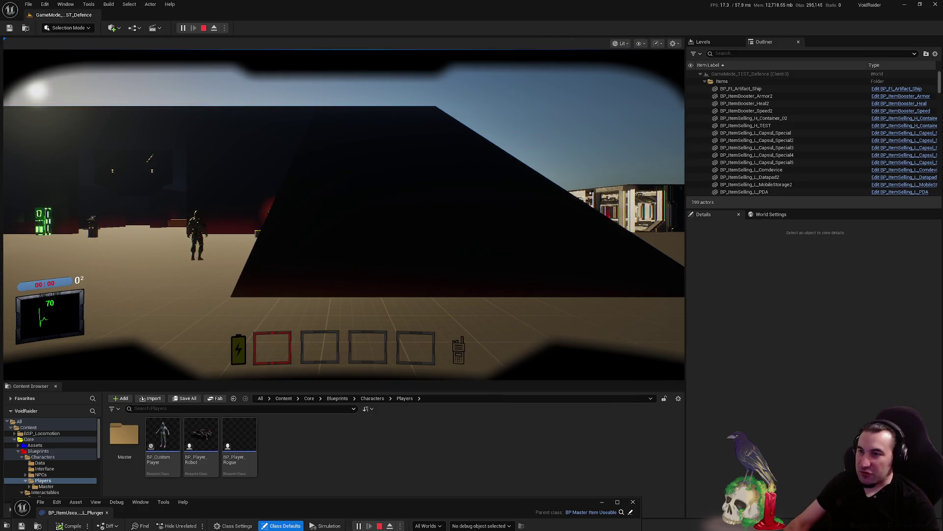
pyautogui.click(344, 212)
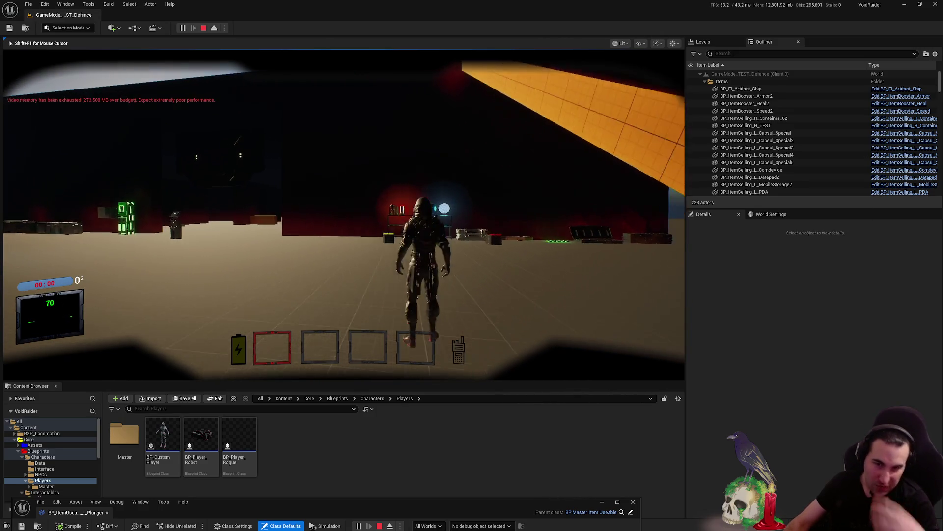
pyautogui.press('w')
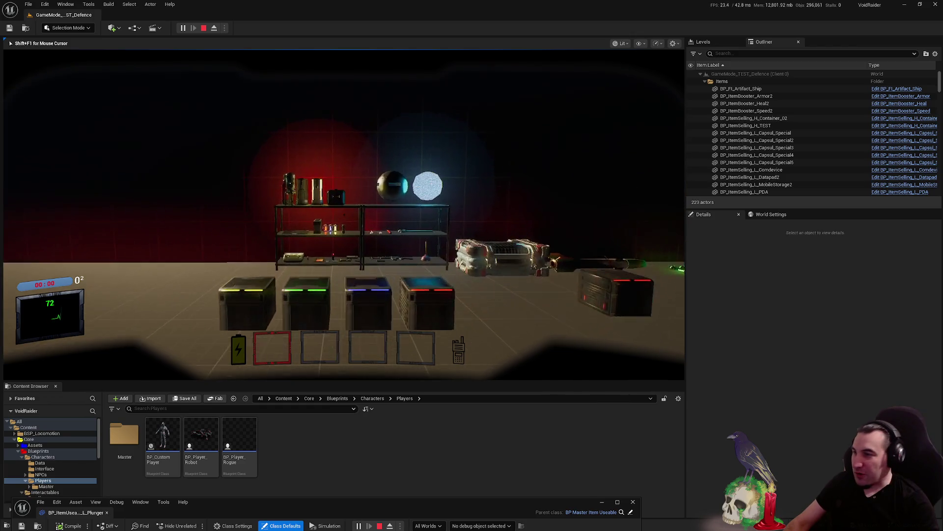
pyautogui.press('e')
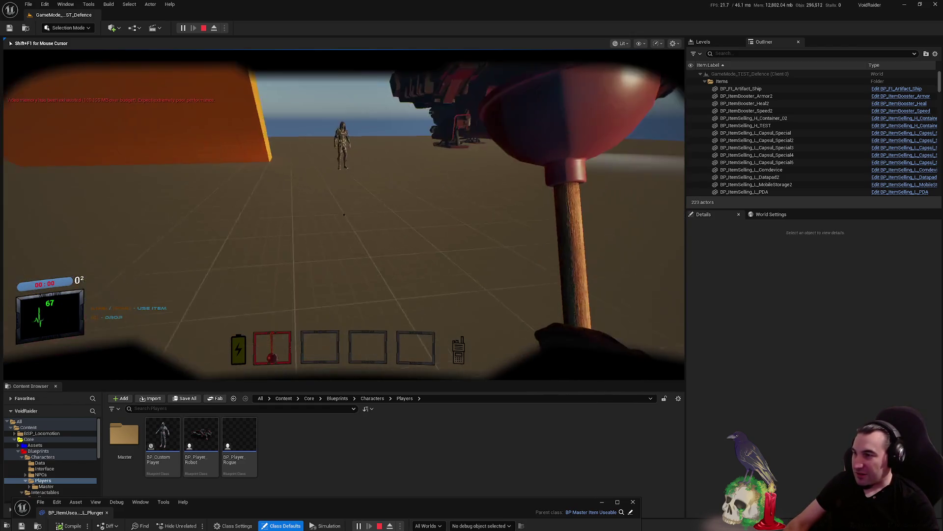
pyautogui.press('w')
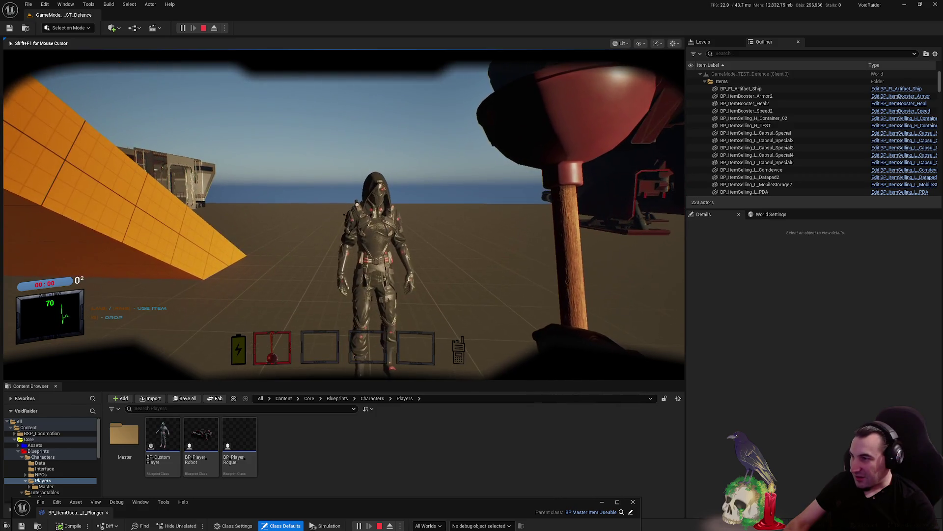
pyautogui.click(344, 215)
pyautogui.hotkey('shift', 'F1')
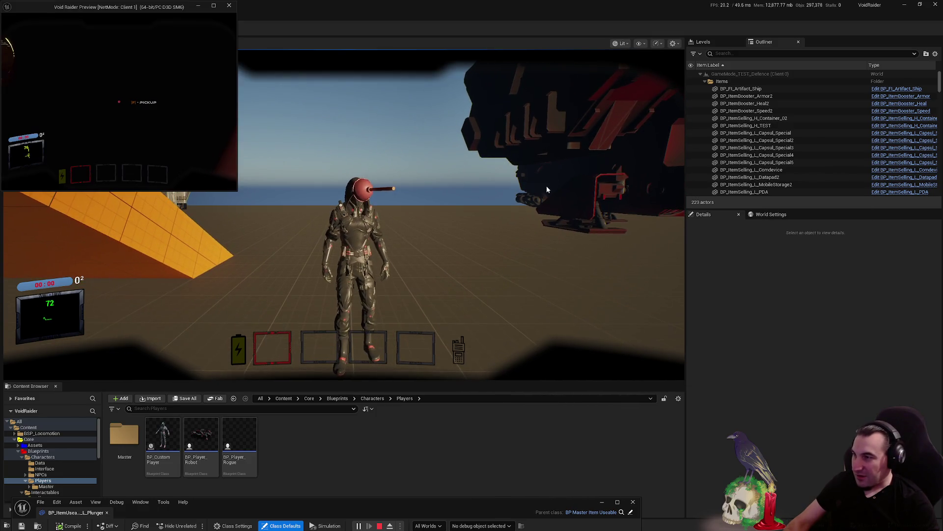
pyautogui.click(547, 190)
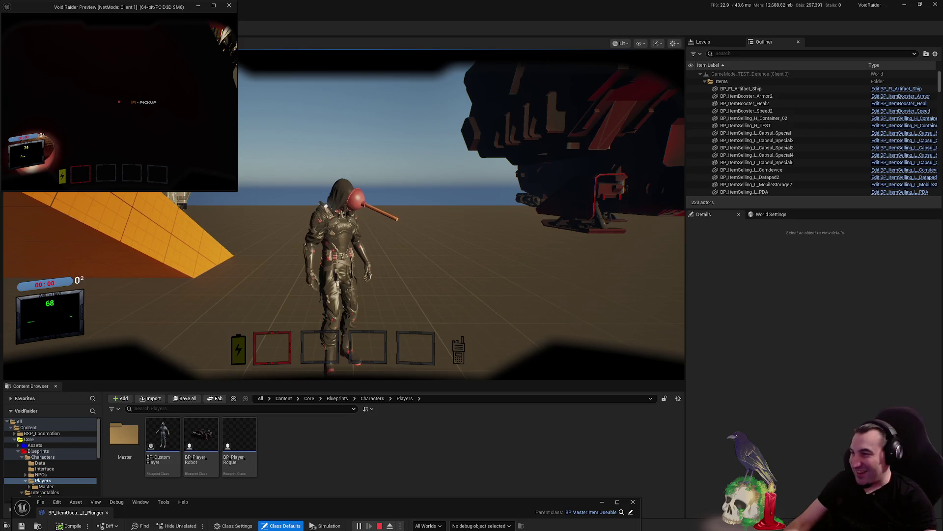
# Stop the play test, put away the plunger Blueprint, and show the Blueprints folder
pyautogui.press('Escape')
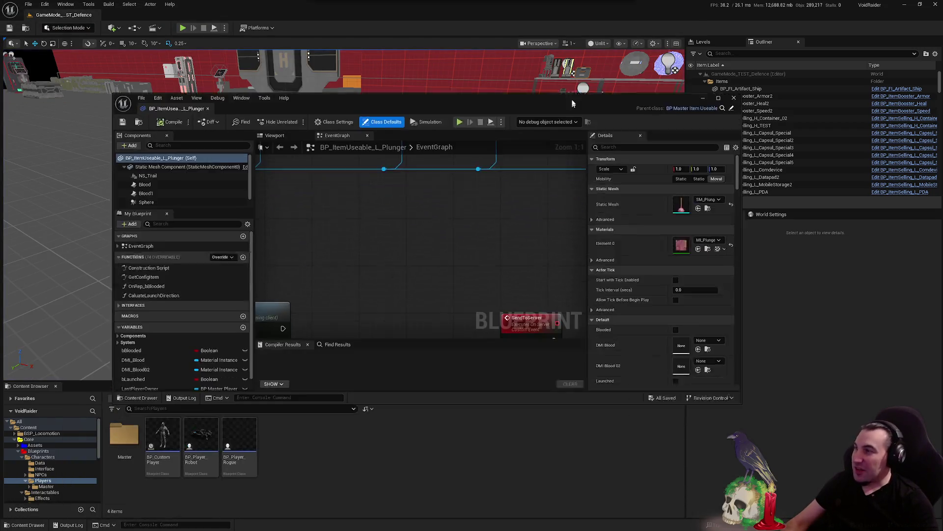
pyautogui.click(220, 333)
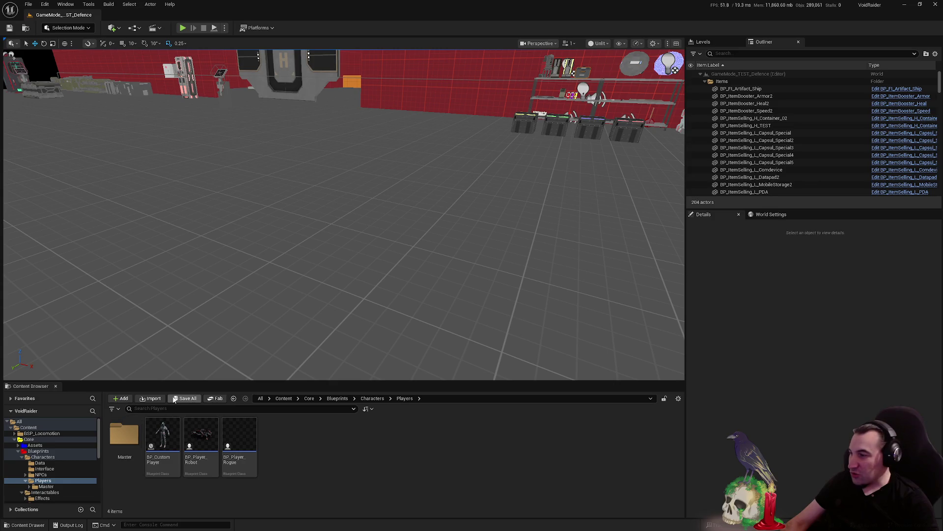
pyautogui.click(18, 451)
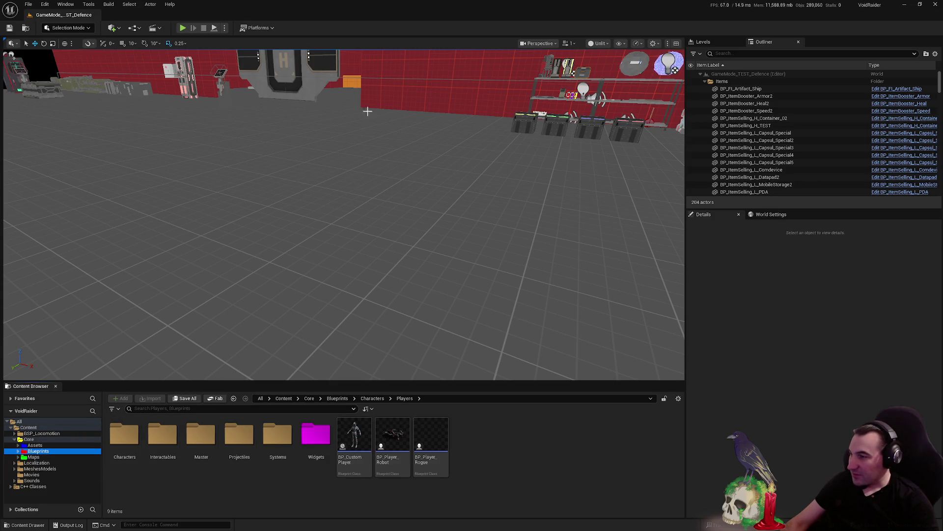
# Restore the editor window, open the Platforms dropdown, then open Patch Note.txt
pyautogui.moveTo(442, 15)
pyautogui.mouseDown()
pyautogui.moveTo(436, 35)
pyautogui.moveTo(468, 46)
pyautogui.mouseUp()
pyautogui.click(328, 59)
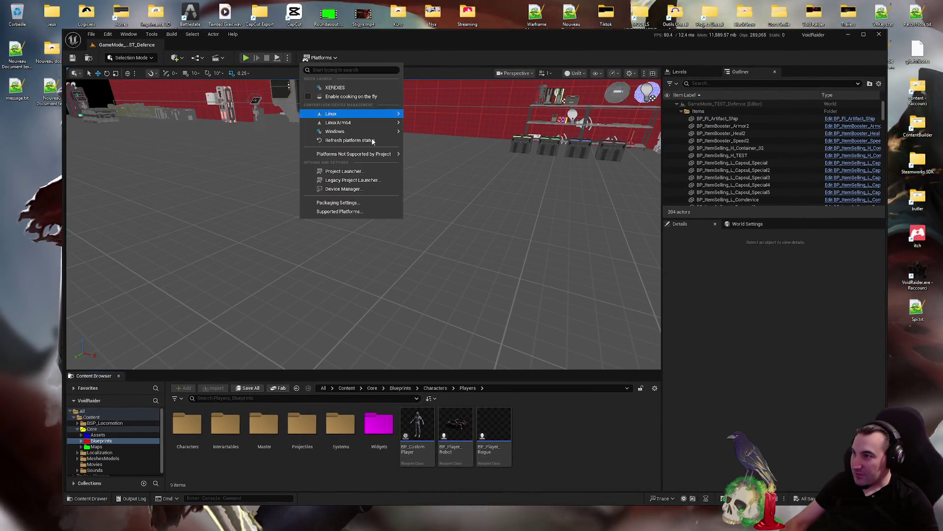
pyautogui.moveTo(354, 122)
pyautogui.doubleClick(906, 12)
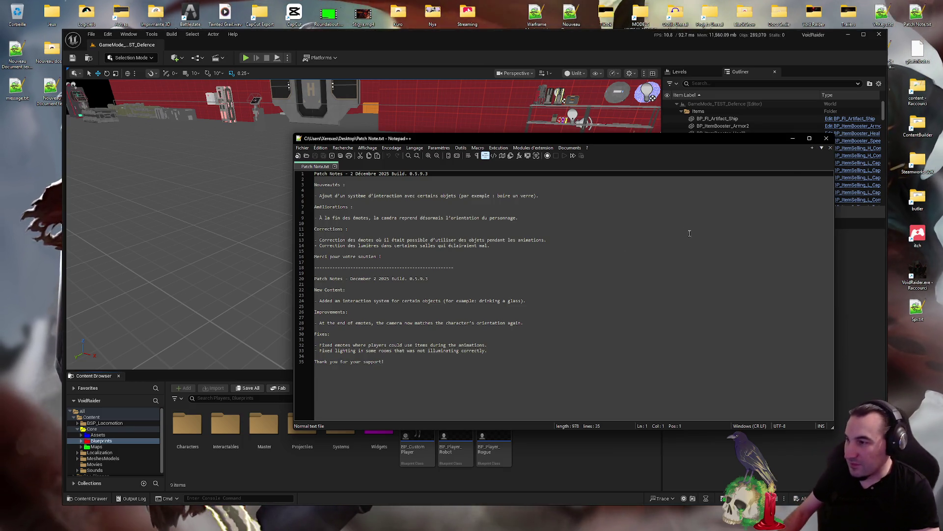
# Add '- Correction de la ventouse qui se coller pas au robot.' after the last French fix
pyautogui.click(521, 245)
pyautogui.press('Return')
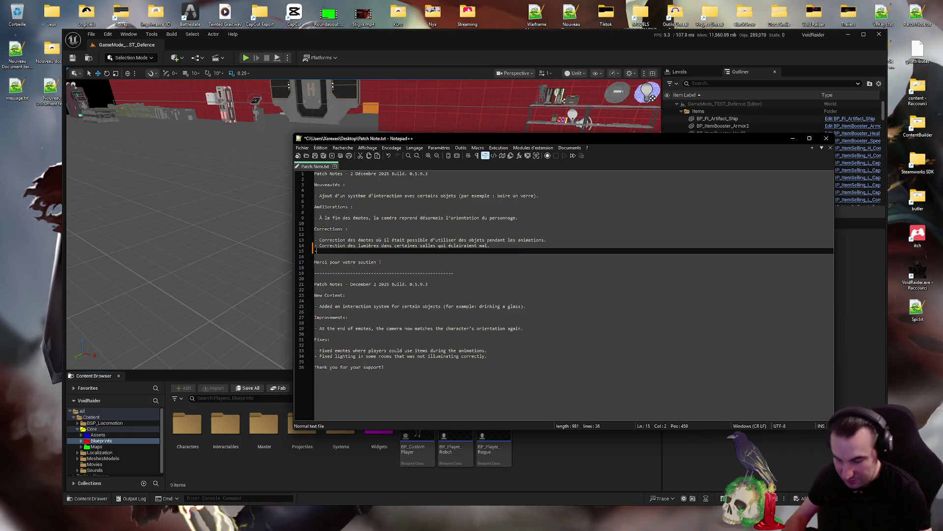
pyautogui.write('- Corr')
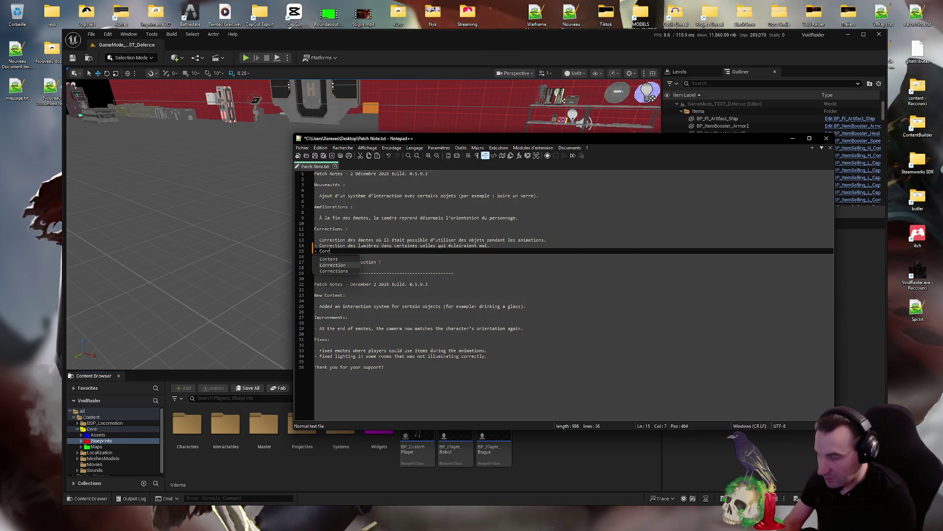
pyautogui.write('ection de la')
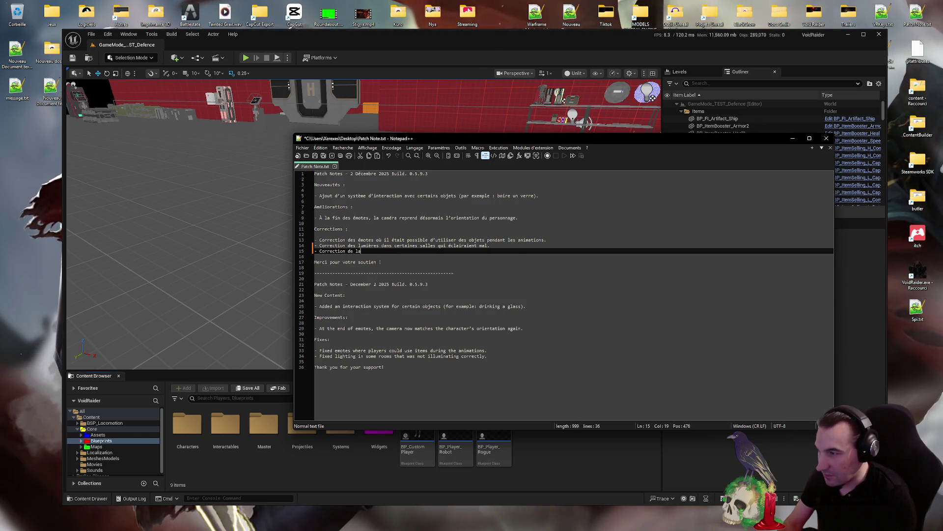
pyautogui.write(' ventouse qui se coller pas au')
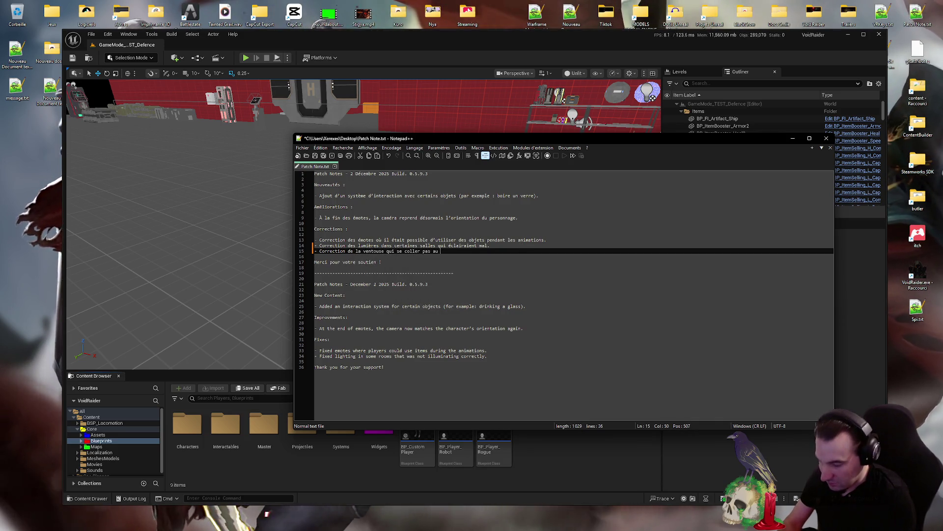
pyautogui.write(' robot.')
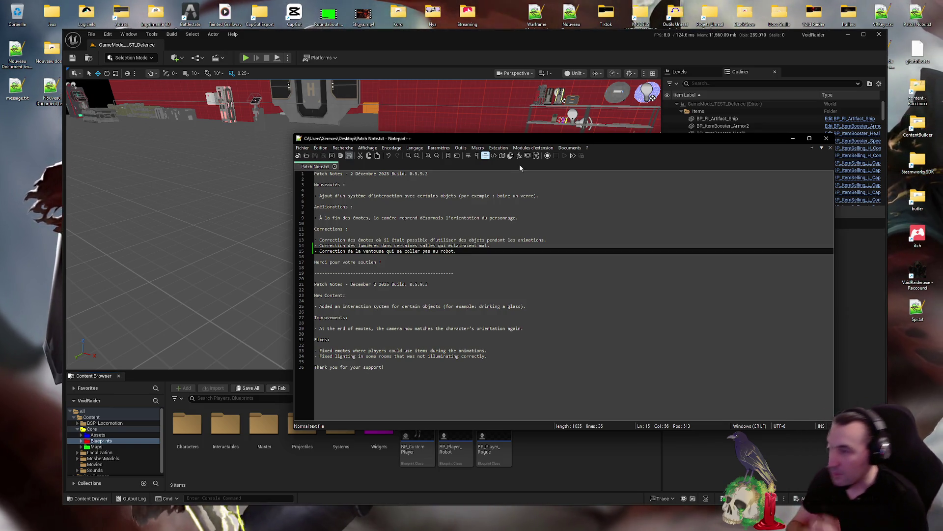
pyautogui.moveTo(534, 139); pyautogui.dragTo(558, 65)
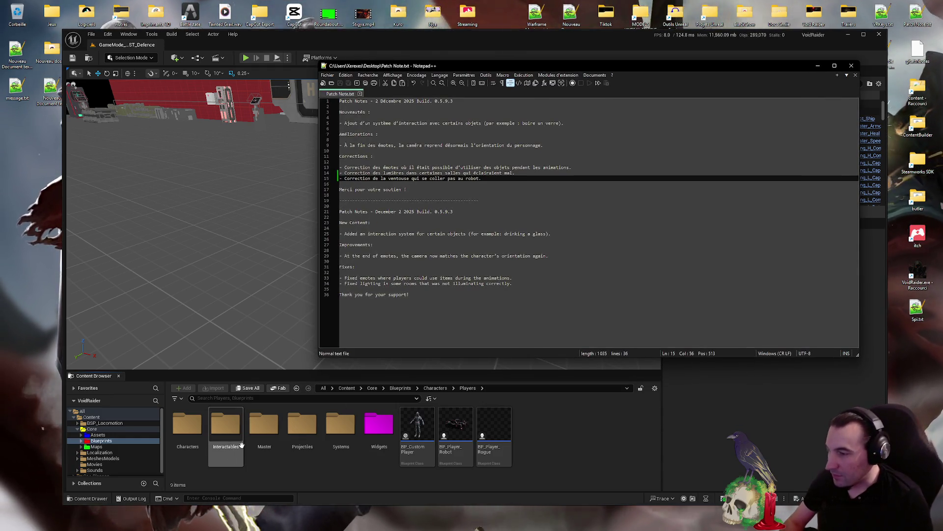
# Browse Characters > NPCs > Allied in the Content Browser and open BP_VoidRaider_Mule
pyautogui.click(122, 446)
pyautogui.click(101, 440)
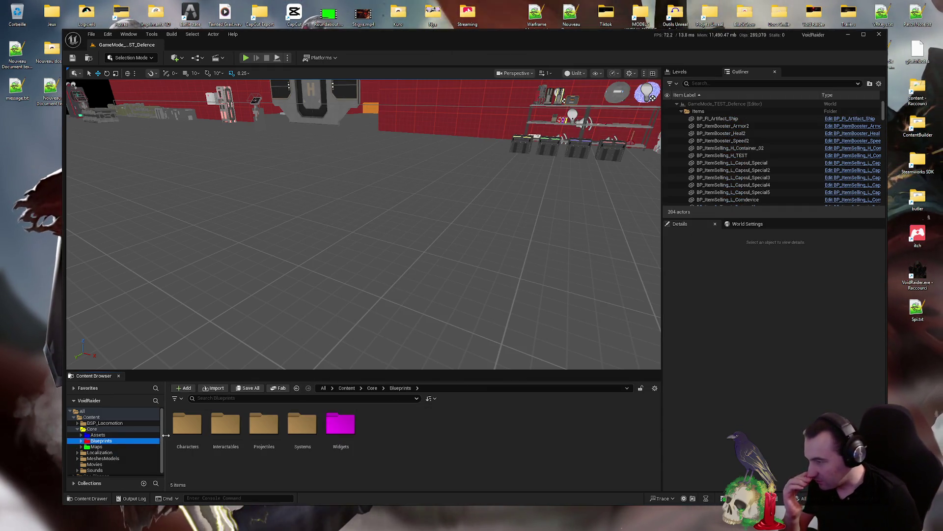
pyautogui.click(190, 425)
pyautogui.doubleClick(191, 428)
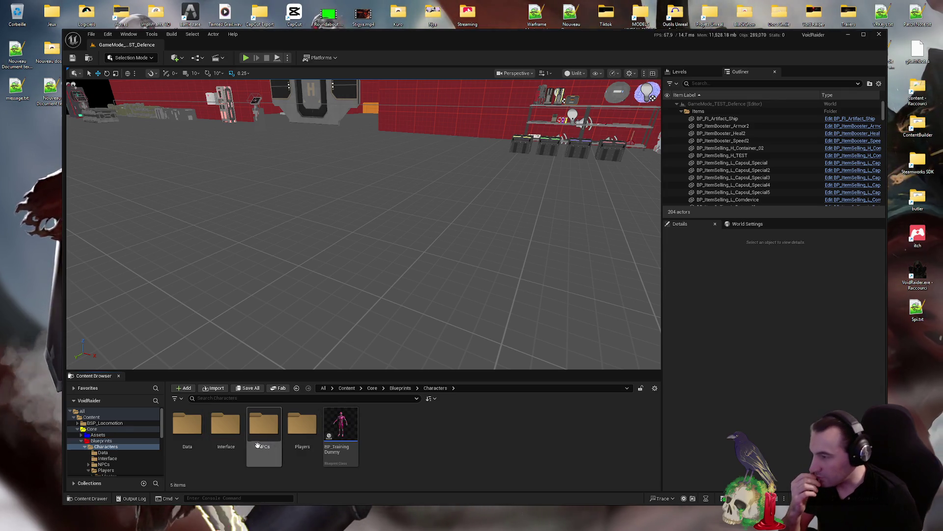
pyautogui.click(226, 423)
pyautogui.doubleClick(226, 424)
pyautogui.click(106, 446)
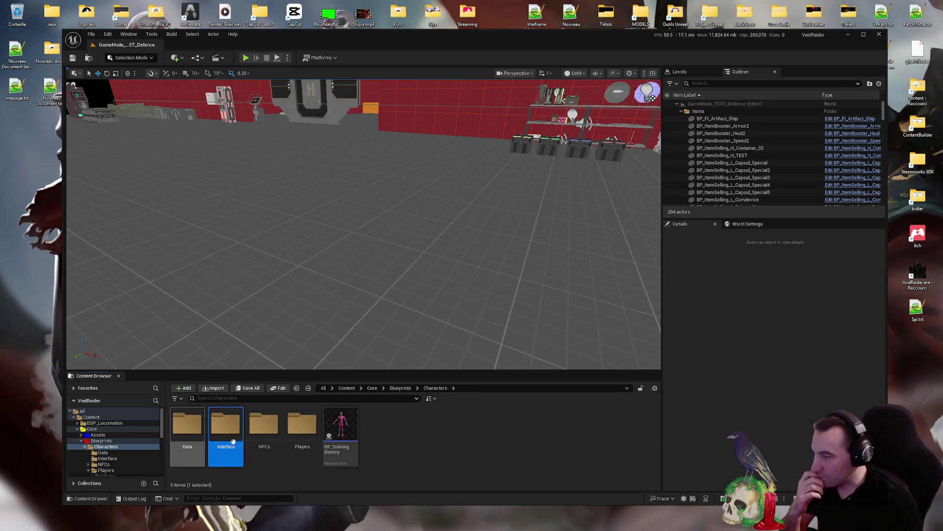
pyautogui.doubleClick(261, 428)
pyautogui.doubleClick(186, 425)
pyautogui.doubleClick(302, 425)
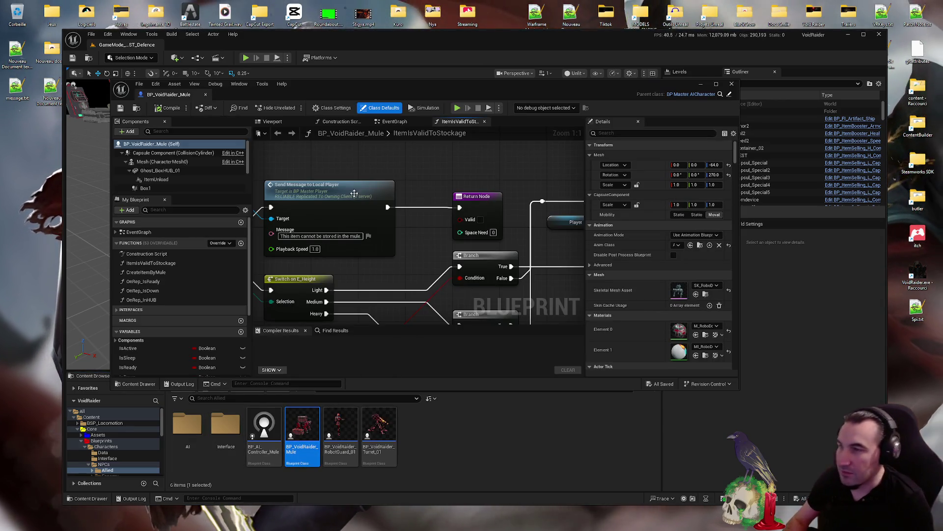
# Inspect the Mesh (CharacterMesh0) collision preset and responses, then close the Mule Blueprint
pyautogui.click(162, 162)
pyautogui.scroll(-15, 652, 300)
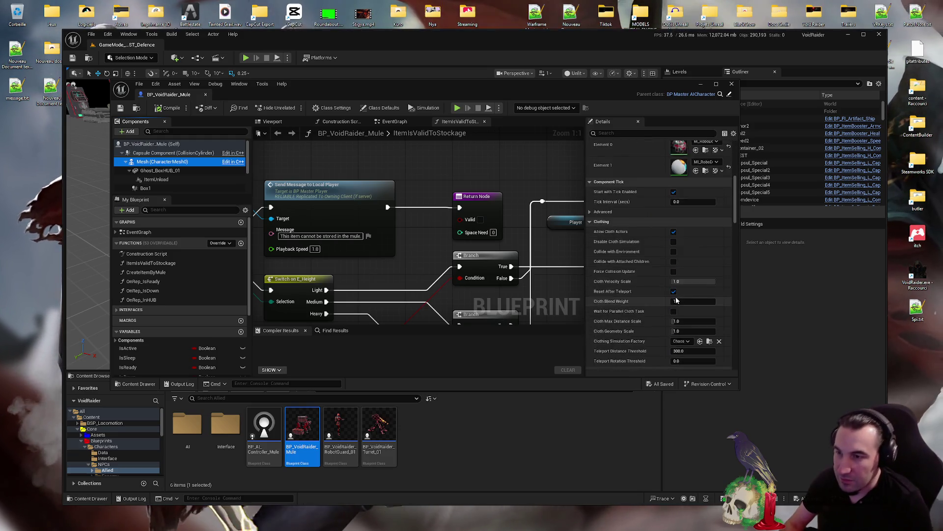
pyautogui.scroll(5, 669, 251)
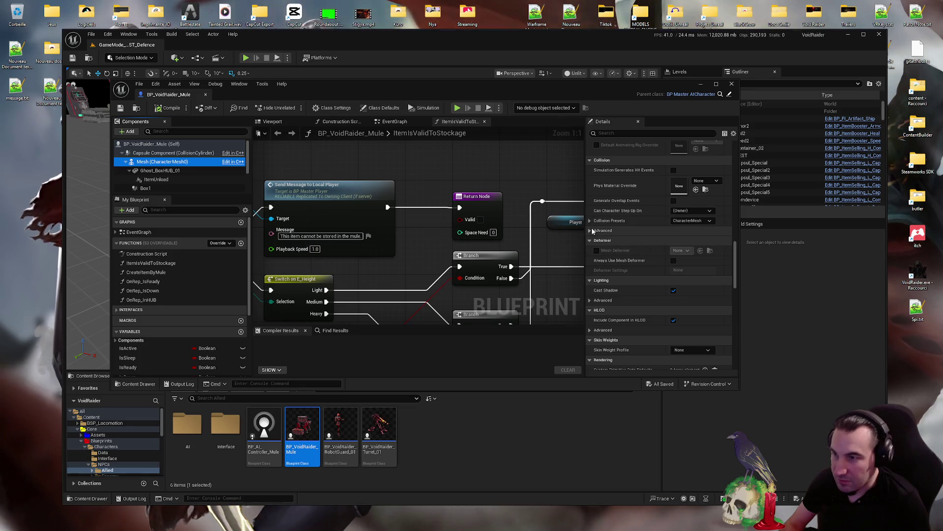
pyautogui.click(590, 220)
pyautogui.scroll(-1, 655, 257)
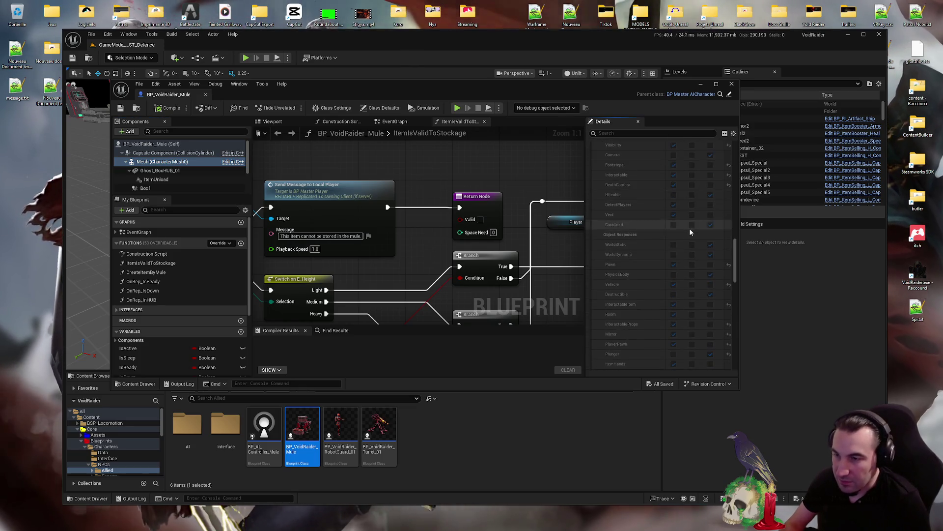
pyautogui.scroll(-3, 713, 260)
pyautogui.scroll(3, 714, 253)
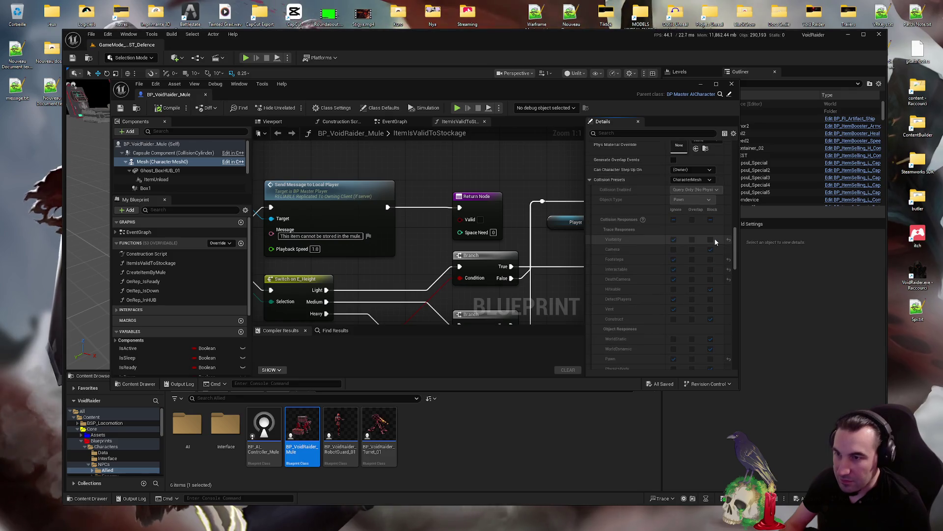
pyautogui.click(732, 83)
pyautogui.click(320, 57)
# Package the project for Windows into the Depot Main folder and maximize the editor
pyautogui.moveTo(363, 133)
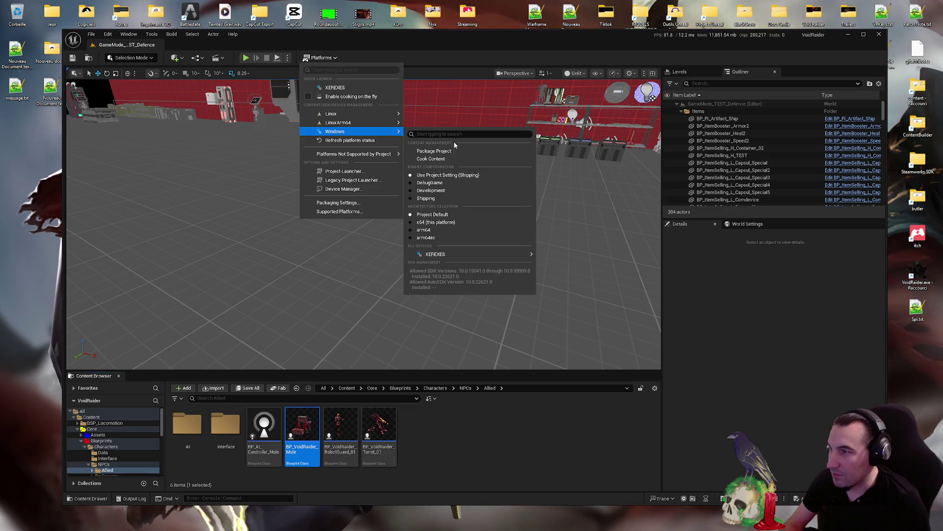
pyautogui.click(439, 151)
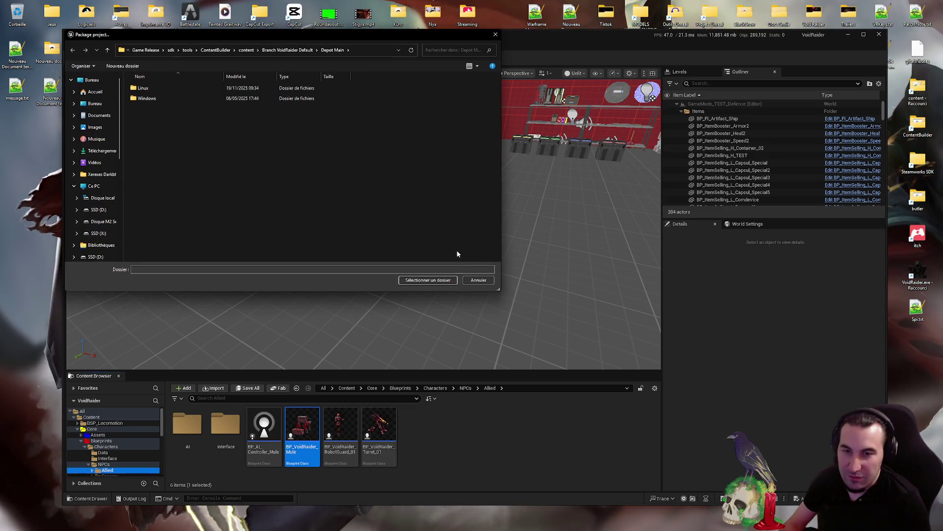
pyautogui.click(435, 279)
pyautogui.doubleClick(493, 43)
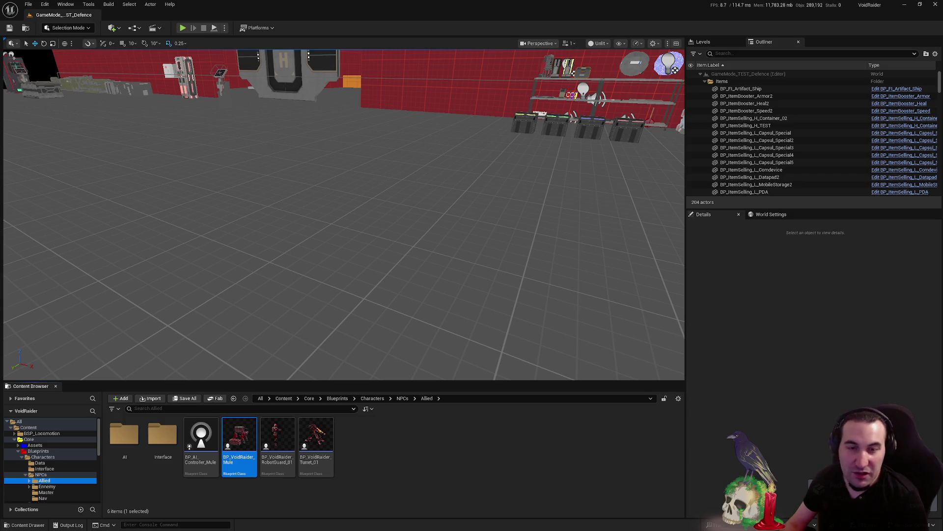
# Toggle the Windows Start menu repeatedly to reach the taskbar for switching programs
pyautogui.press('super')
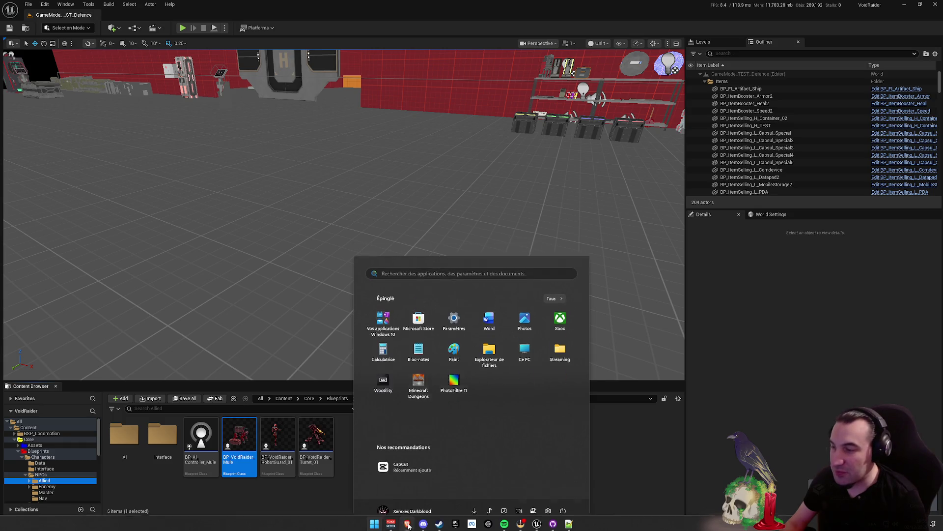
pyautogui.press('super')
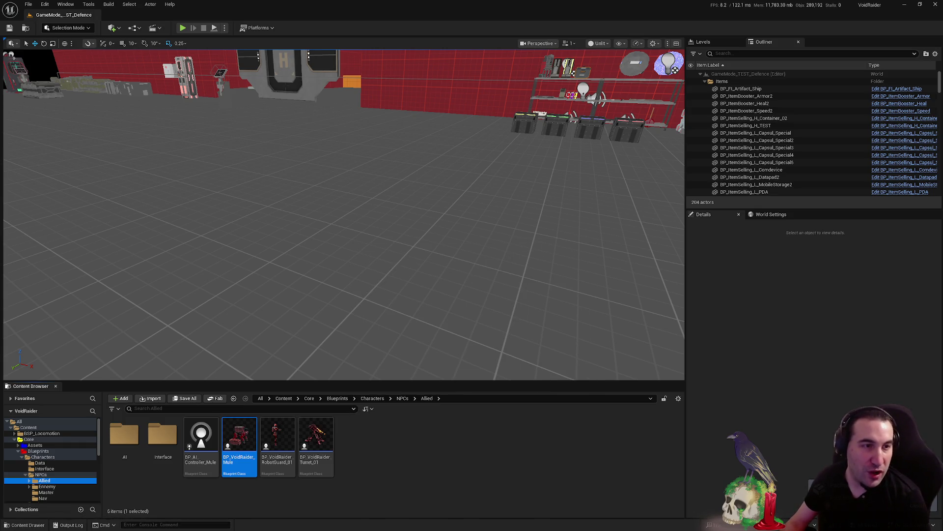
pyautogui.press('super')
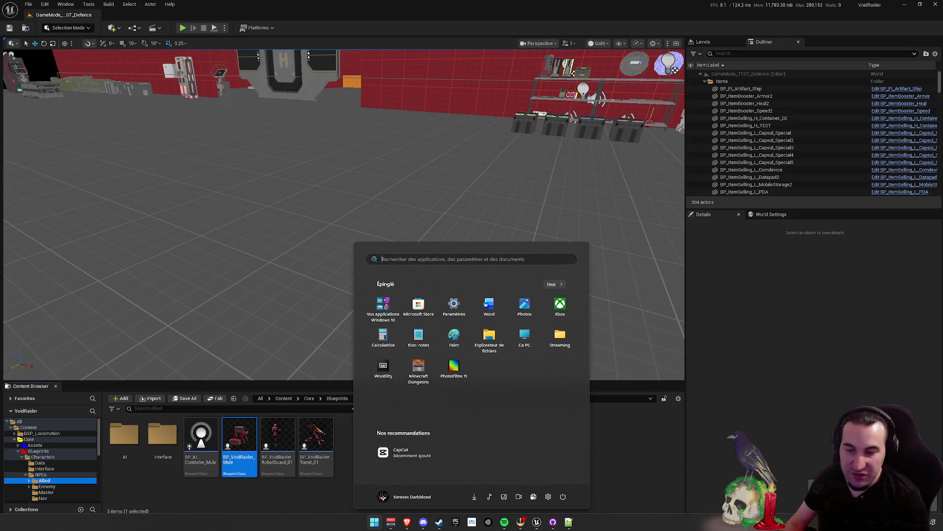
pyautogui.press('super')
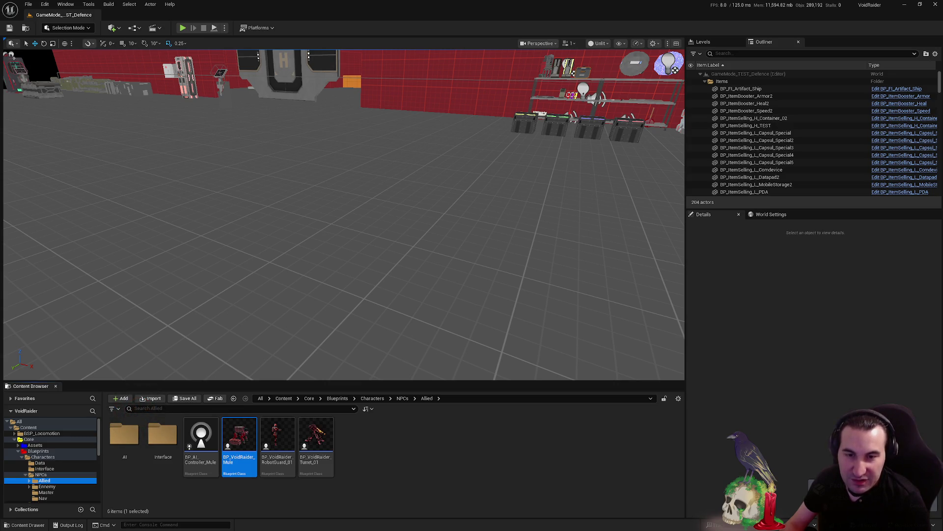
pyautogui.press('super')
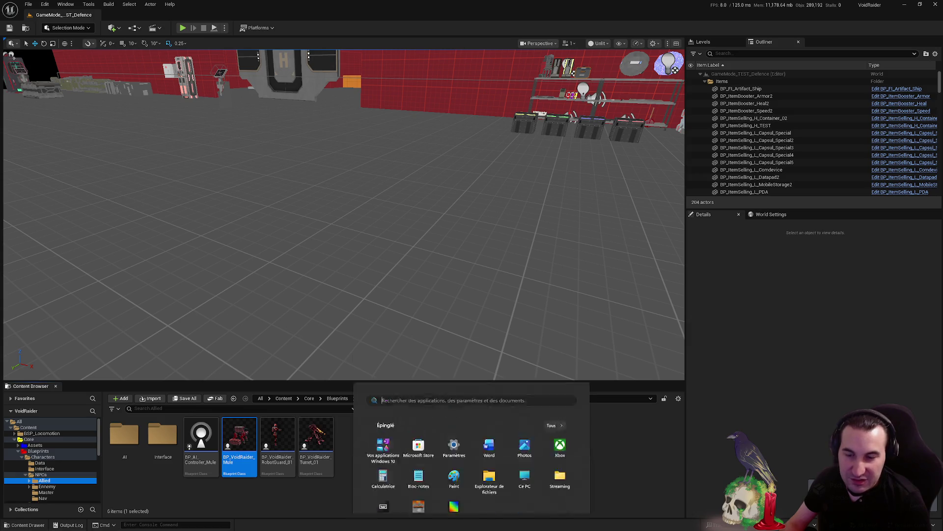
pyautogui.press('super')
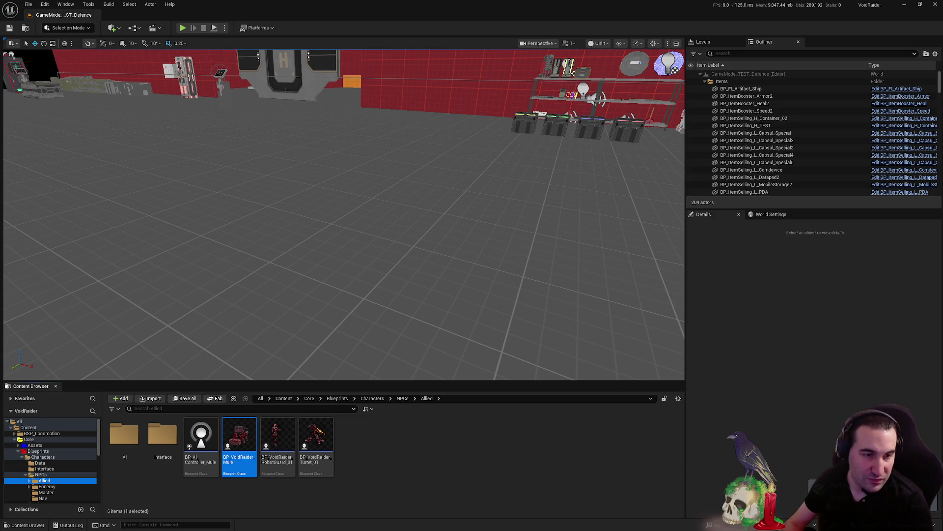
pyautogui.press('super')
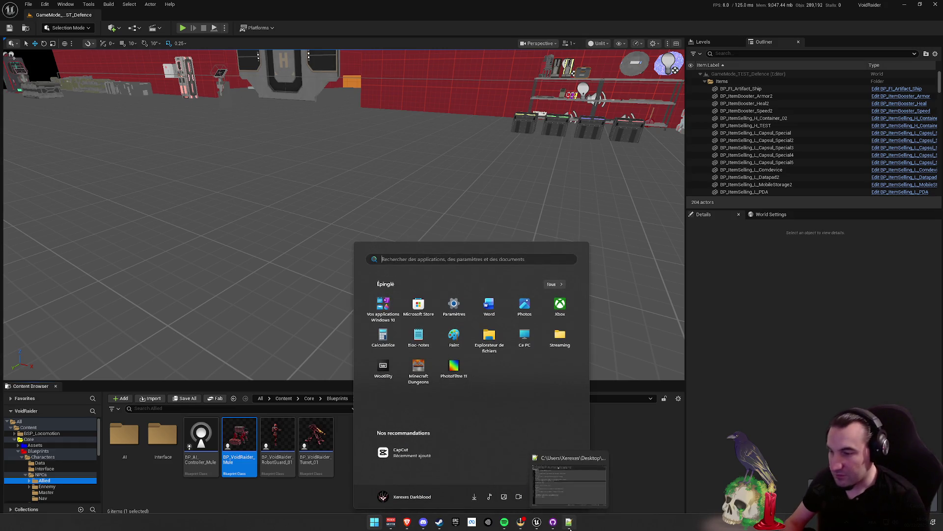
# Review the French patch notes (lines 1–17) and English notes (lines 21–36), then close Patch Note.txt
pyautogui.click(569, 522)
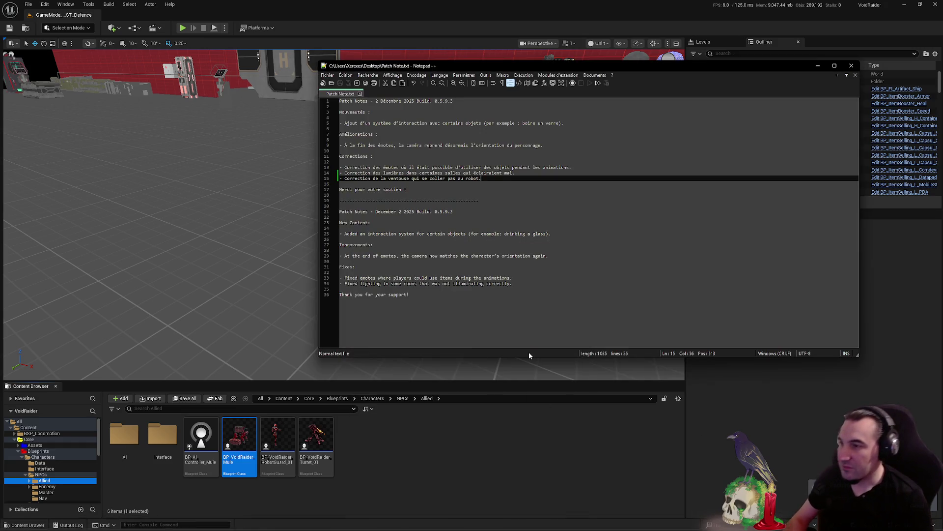
pyautogui.click(518, 269)
pyautogui.moveTo(412, 190); pyautogui.dragTo(279, 99)
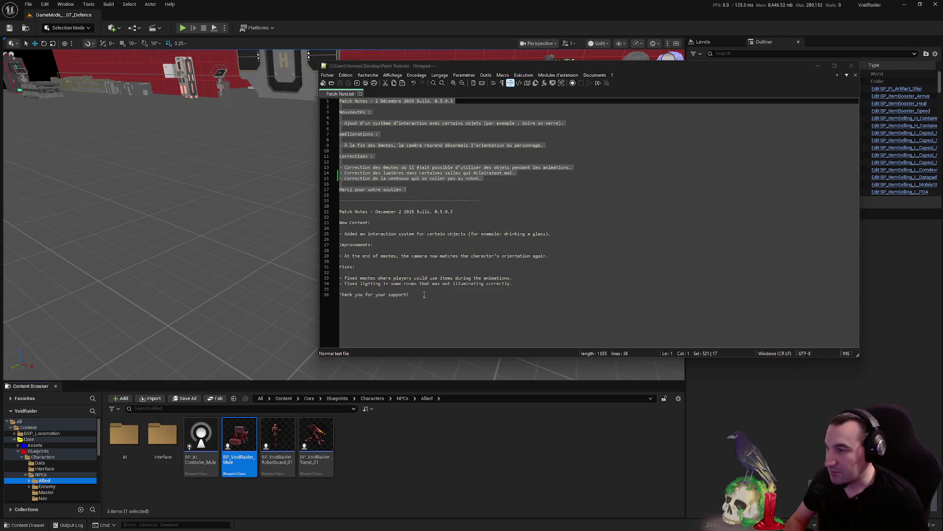
pyautogui.moveTo(424, 295)
pyautogui.mouseDown()
pyautogui.moveTo(373, 276)
pyautogui.moveTo(294, 213)
pyautogui.mouseUp()
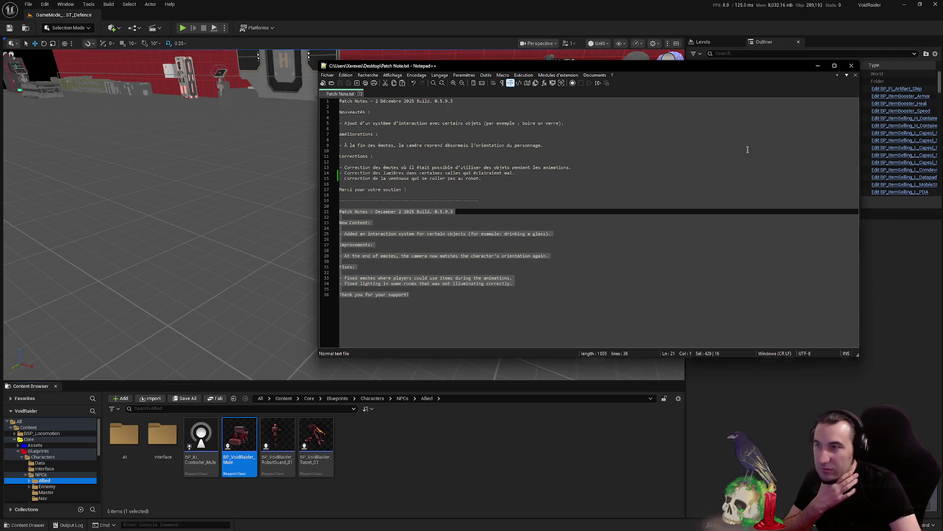
pyautogui.moveTo(747, 147); pyautogui.dragTo(738, 151)
pyautogui.click(856, 74)
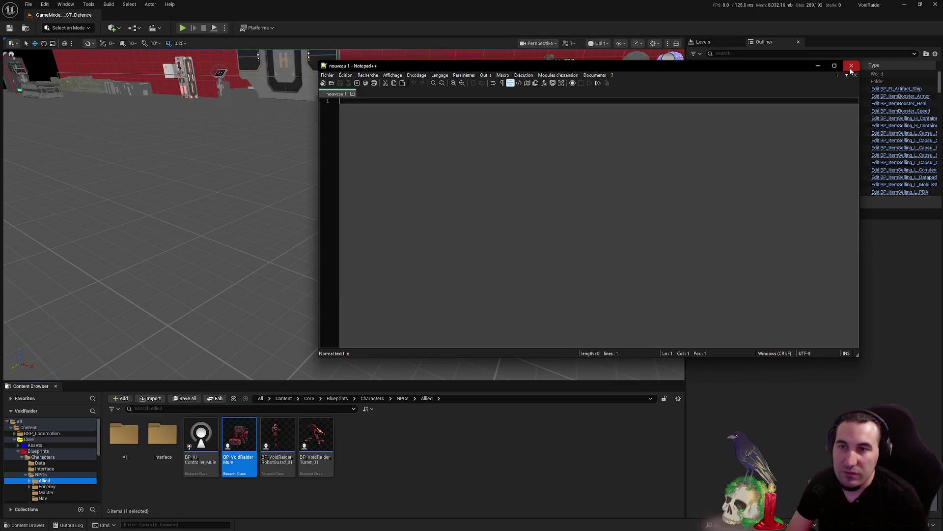
# Close Notepad++ and show the Output Log with the Windows packaging progress, then bring up the Start menu
pyautogui.click(851, 66)
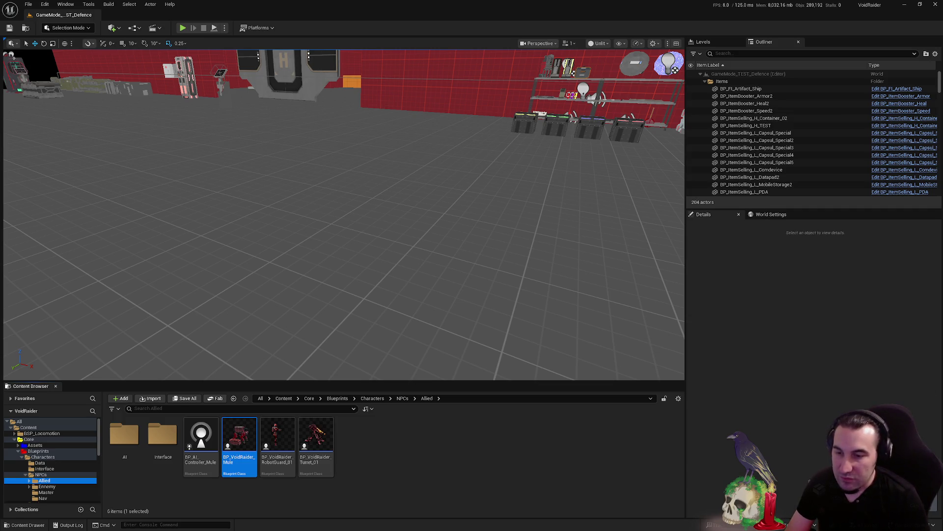
pyautogui.click(67, 524)
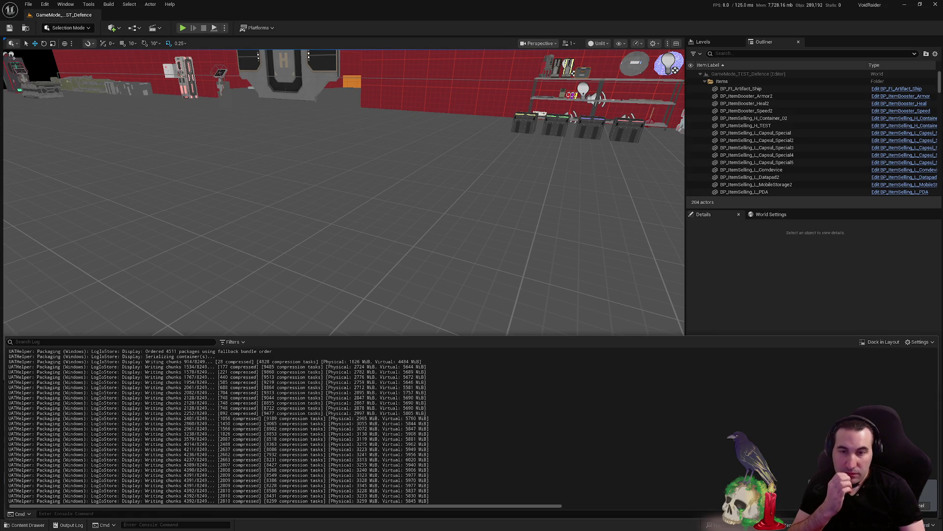
pyautogui.press('super')
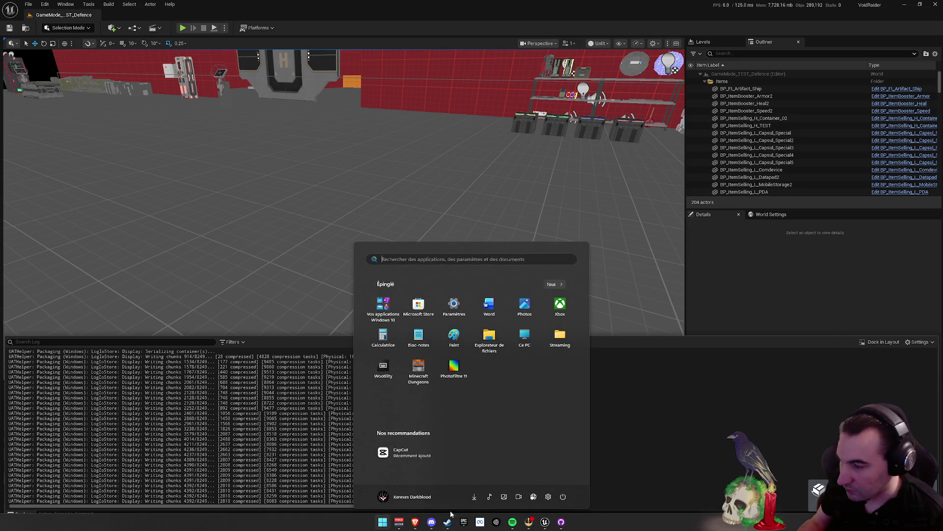
# Dismiss the Start menu and, once Windows packaging finishes, open the target platforms list
pyautogui.click(815, 379)
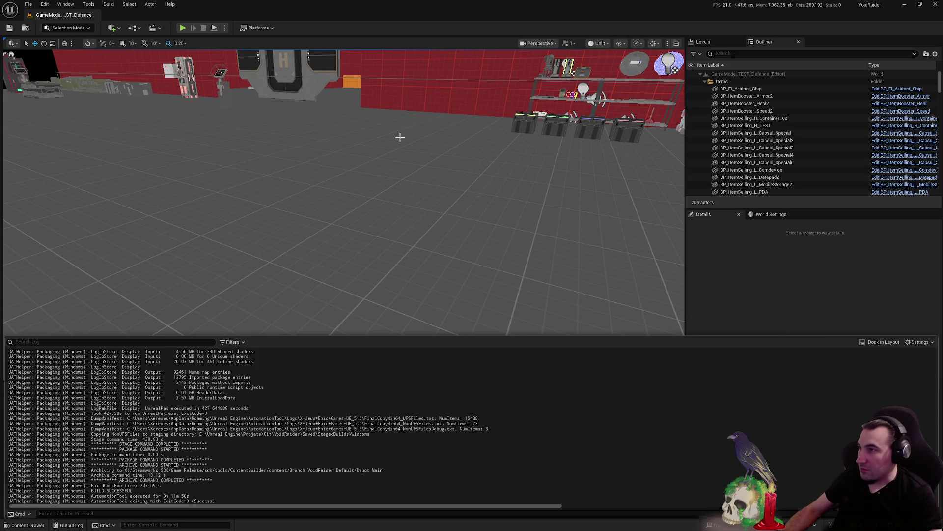
pyautogui.click(269, 27)
# Package the project for Linux into the Depot Main folder and show its compile log
pyautogui.moveTo(316, 87)
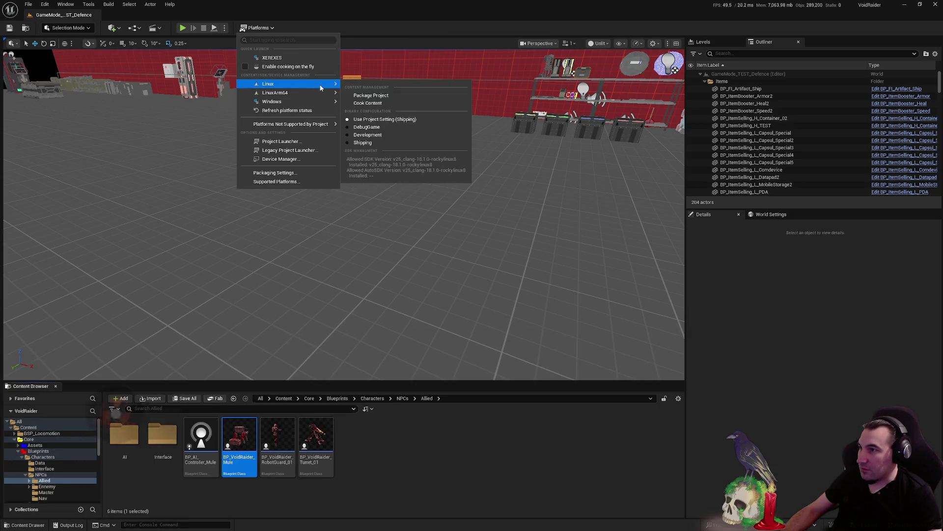
pyautogui.click(368, 96)
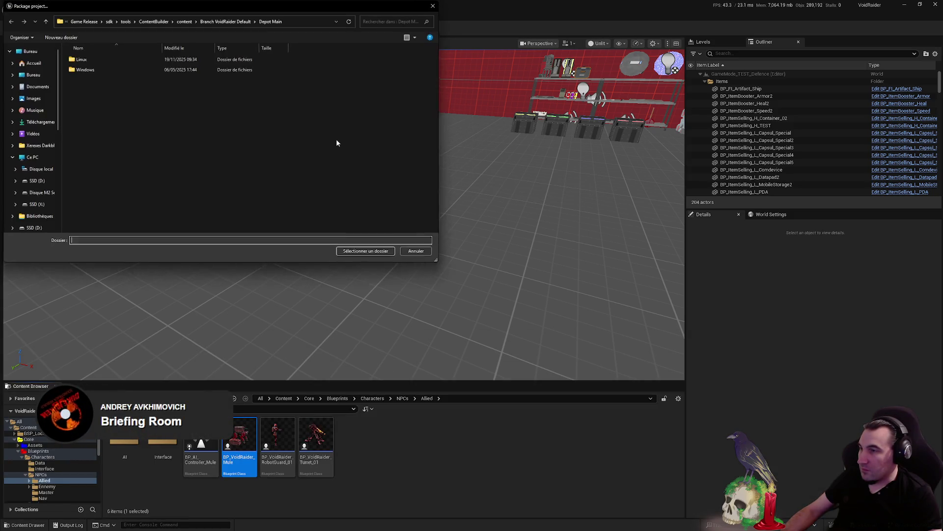
pyautogui.click(352, 250)
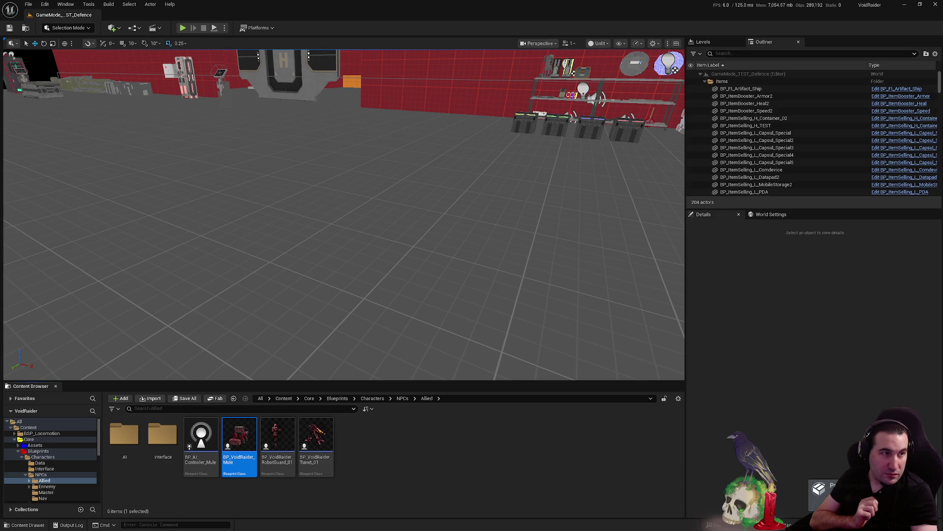
pyautogui.click(836, 494)
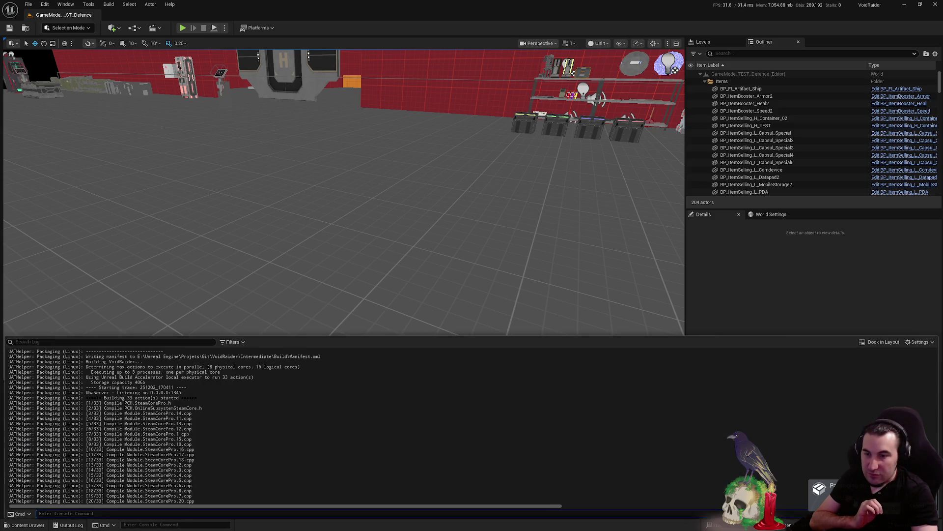
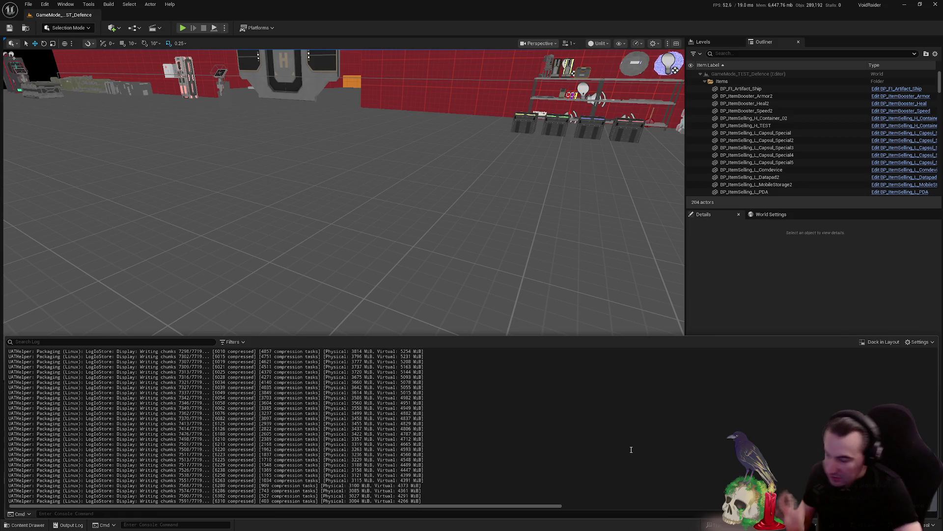
# Restore the maximized Unreal Editor to a smaller floating window so the desktop shows
pyautogui.press('super')
pyautogui.press('super')
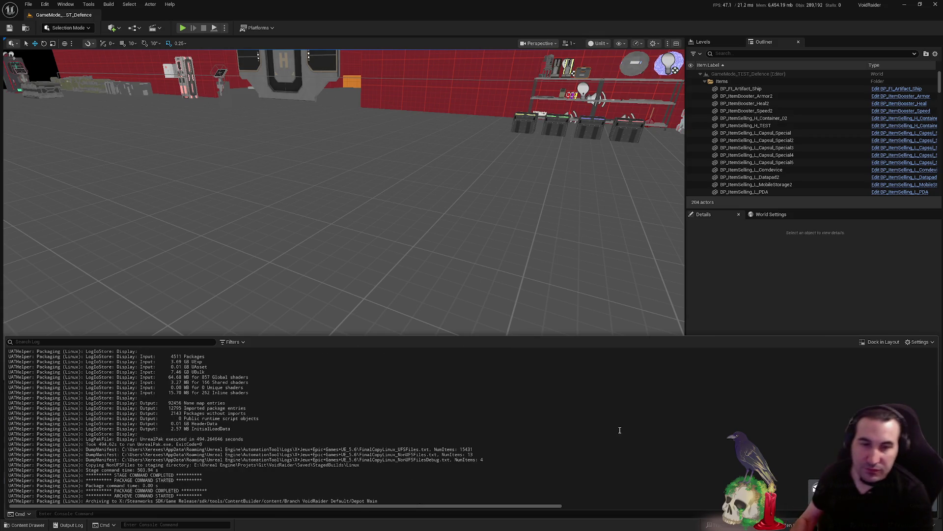
pyautogui.doubleClick(586, 7)
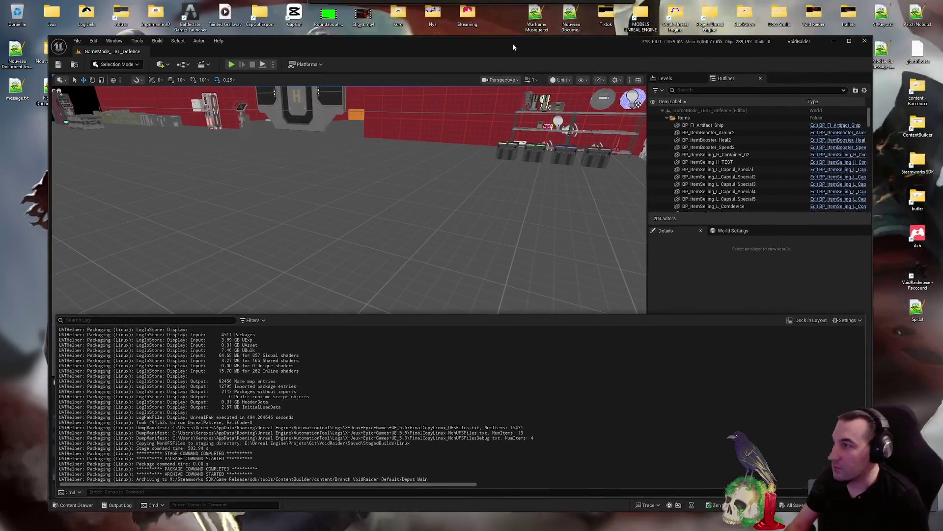
# Open the ContentBuilder folder from its desktop shortcut and move the window higher and right
pyautogui.doubleClick(915, 124)
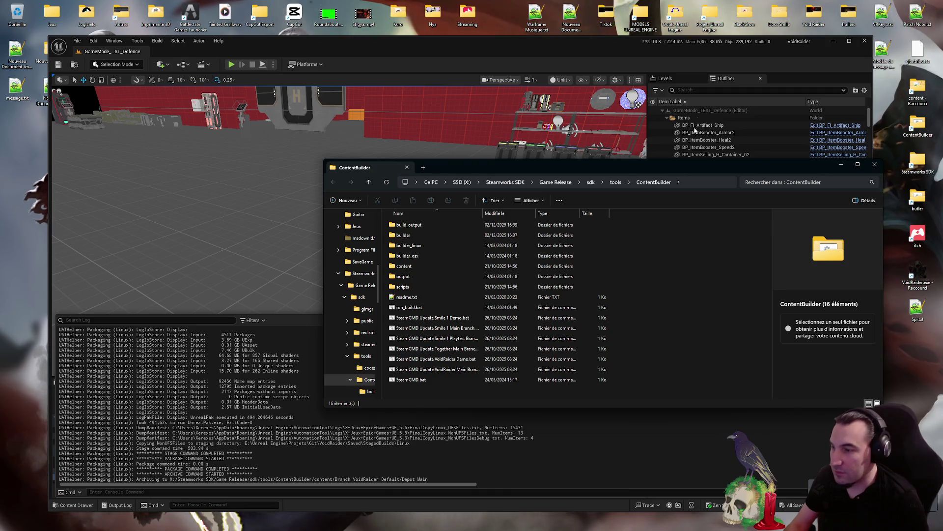
pyautogui.moveTo(649, 167)
pyautogui.mouseDown()
pyautogui.moveTo(684, 92)
pyautogui.moveTo(697, 85)
pyautogui.mouseUp()
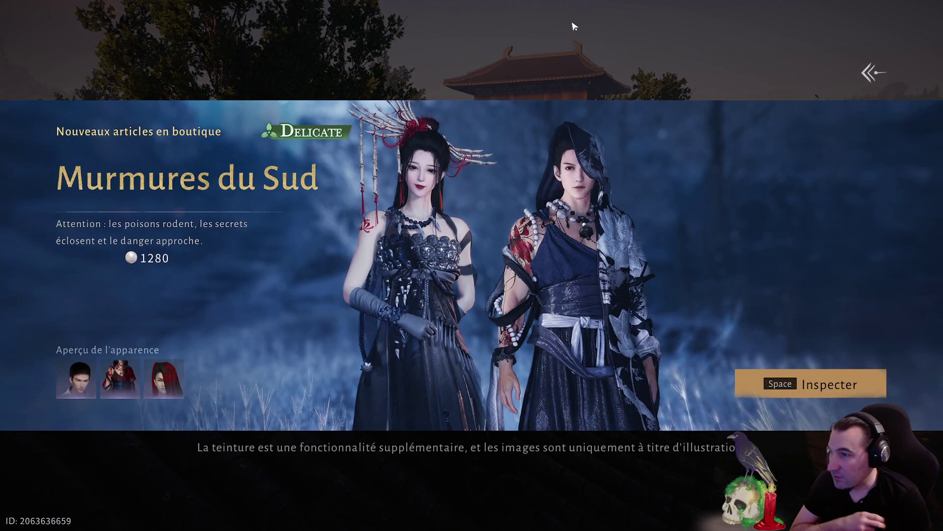
# Inspect the Murmures du Sud shop banner, preview Plumes Verdoyantes, browse the outfit list, then exit
pyautogui.click(779, 374)
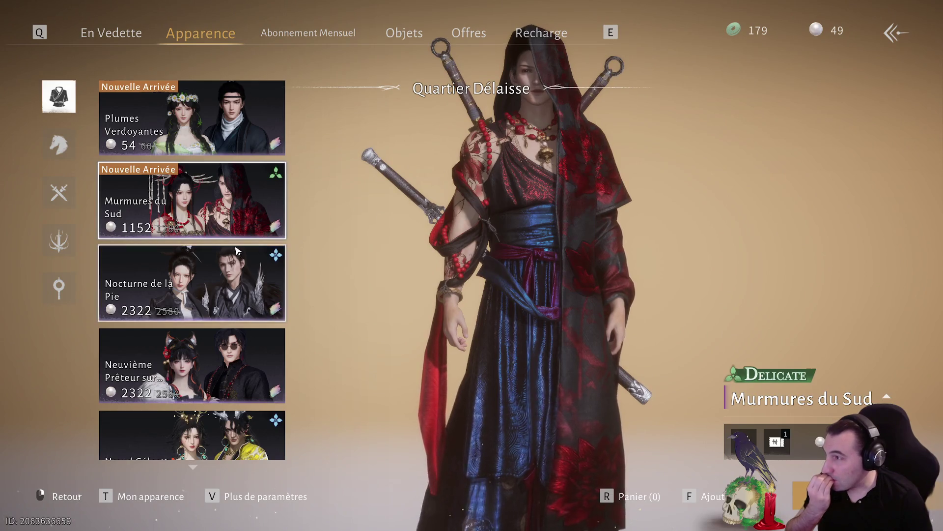
pyautogui.click(235, 137)
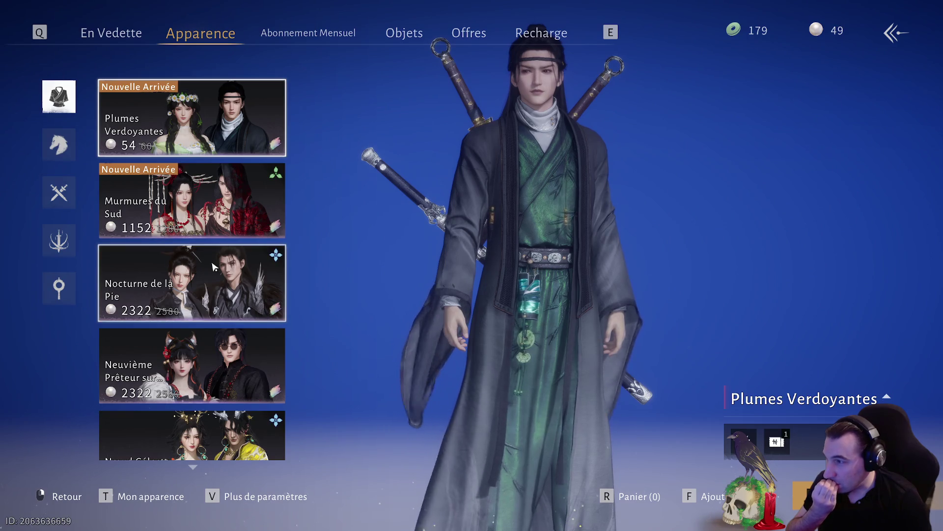
pyautogui.scroll(-2, 219, 283)
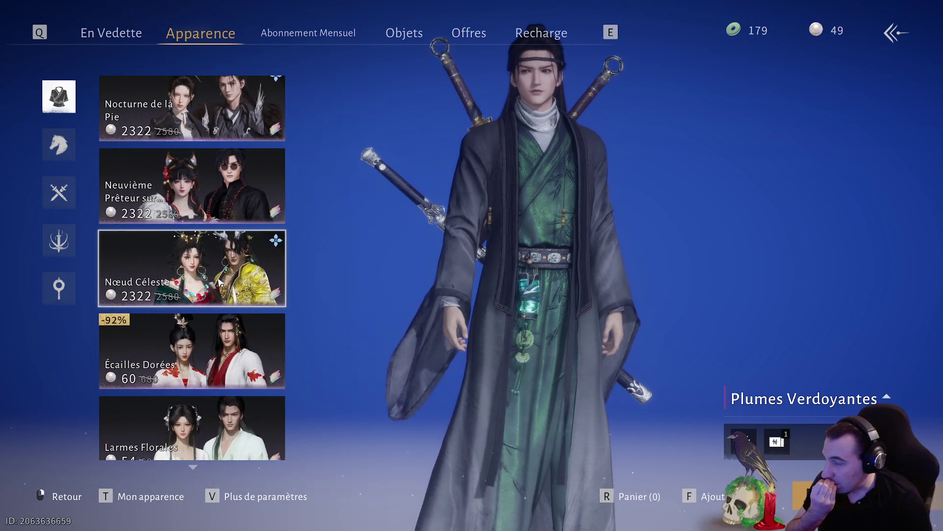
pyautogui.scroll(-4, 220, 280)
pyautogui.scroll(-6, 222, 277)
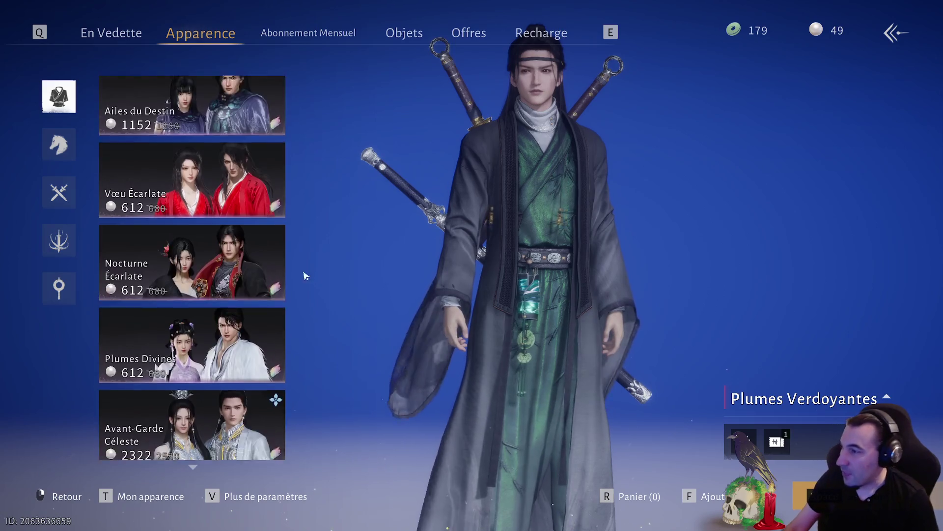
pyautogui.press('Escape')
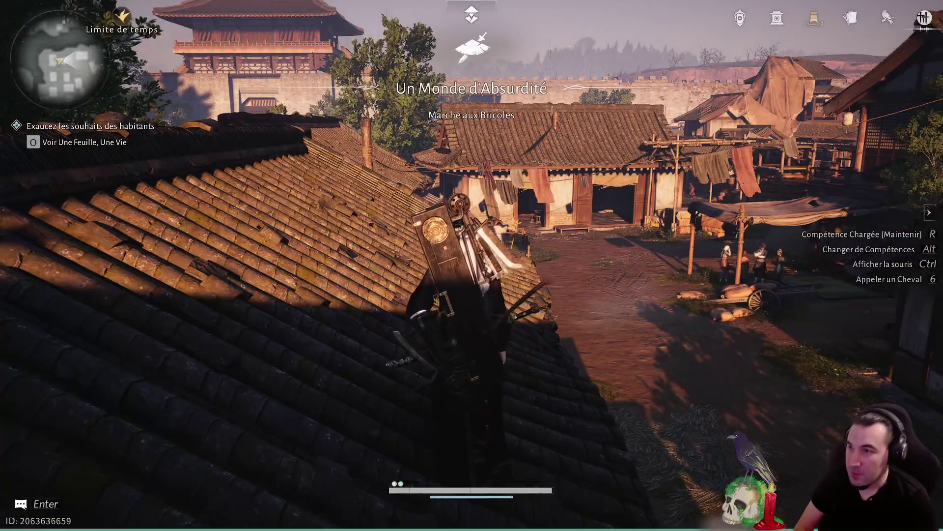
pyautogui.press('Escape')
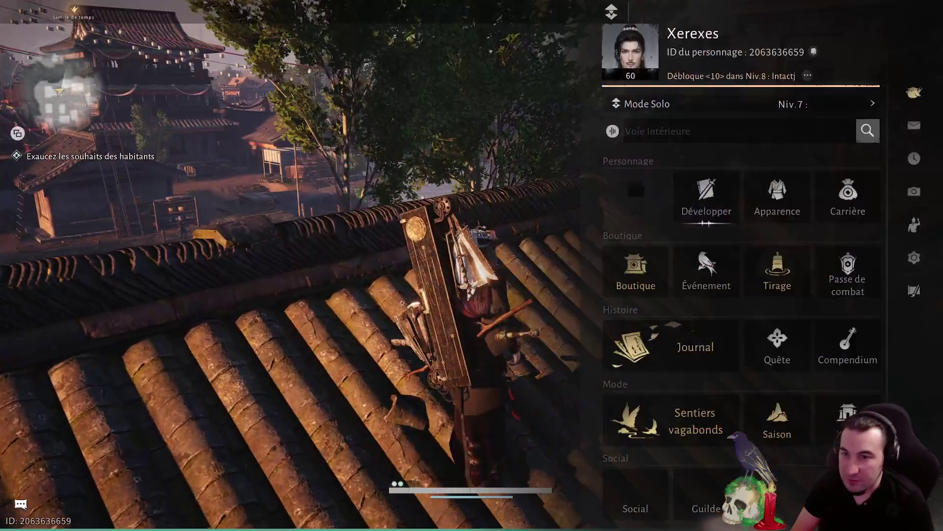
pyautogui.press('Return')
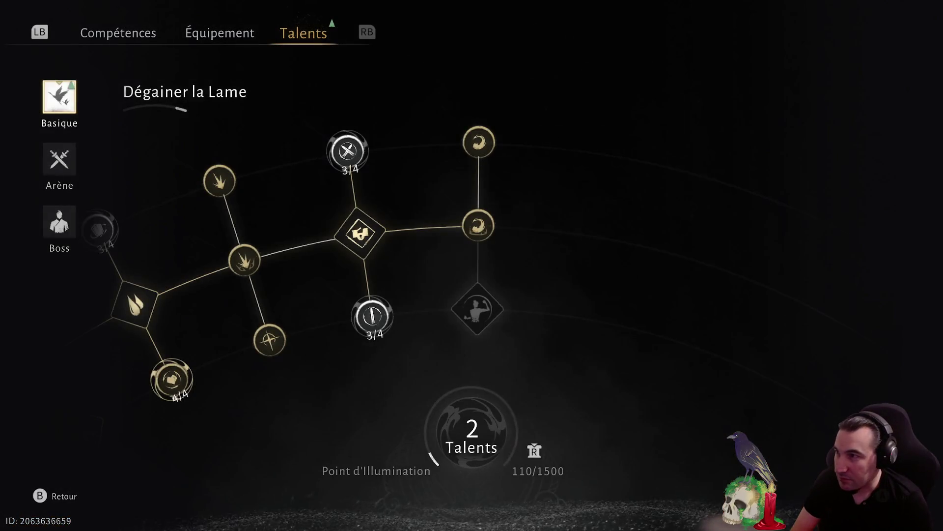
pyautogui.press('Escape')
pyautogui.press('Left')
pyautogui.press('Up')
pyautogui.press('Down')
pyautogui.press('Down')
pyautogui.press('Down')
pyautogui.press('Return')
pyautogui.press('Down')
pyautogui.press('Down')
pyautogui.press('Return')
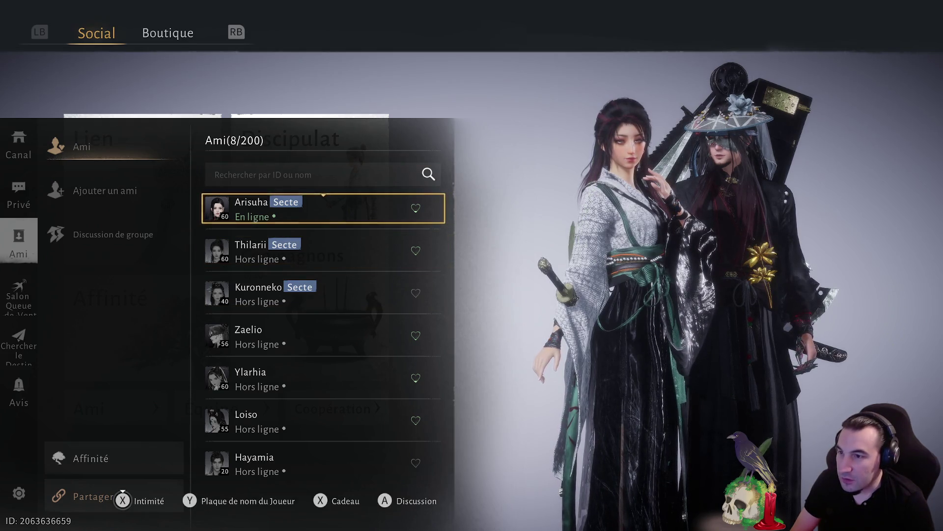
pyautogui.press('Escape')
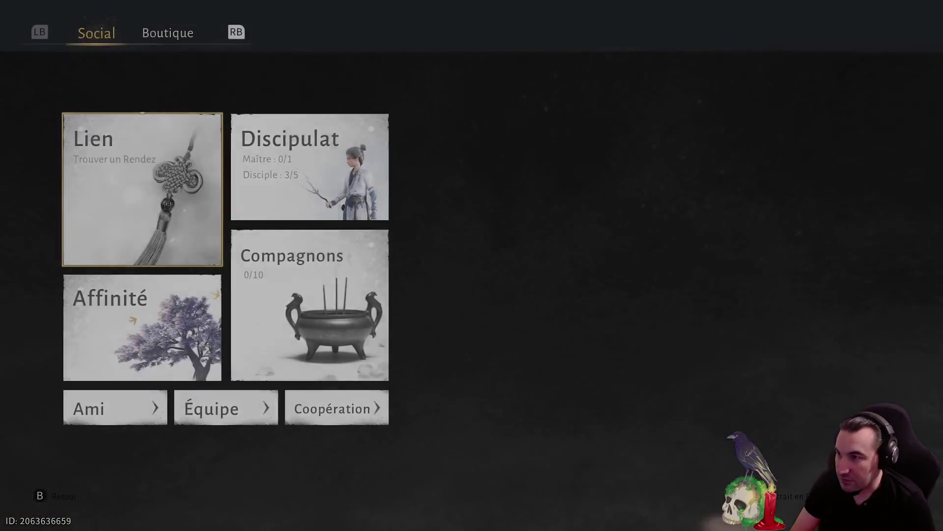
pyautogui.press('Escape')
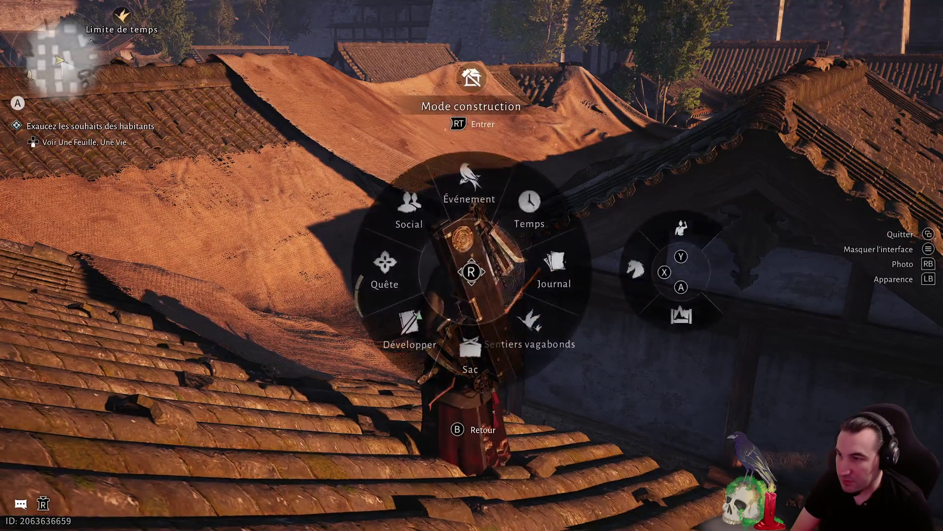
# On the map, check the Le Secret du Joueur quest and teleport to Porte Sud Principale
pyautogui.scroll(-3, 472, 265)
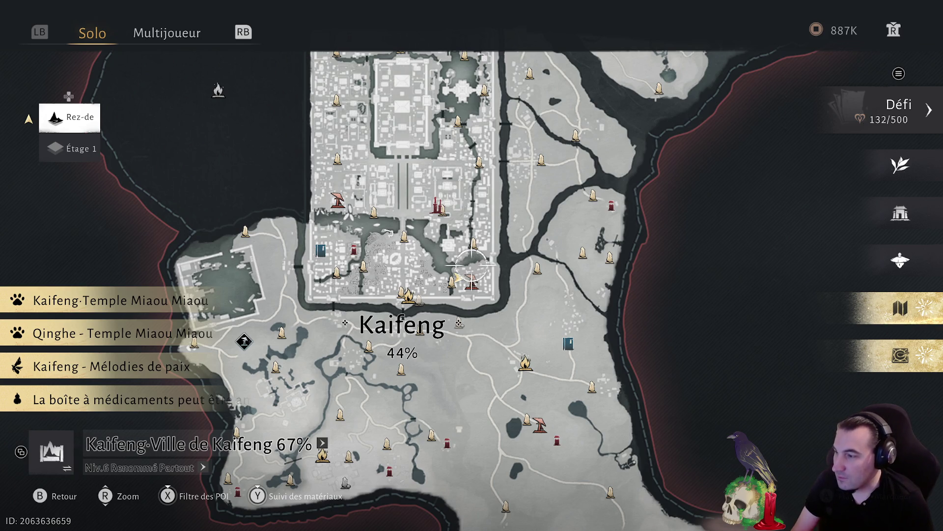
pyautogui.moveTo(472, 265)
pyautogui.mouseDown()
pyautogui.moveTo(374, 151)
pyautogui.moveTo(375, 183)
pyautogui.mouseUp()
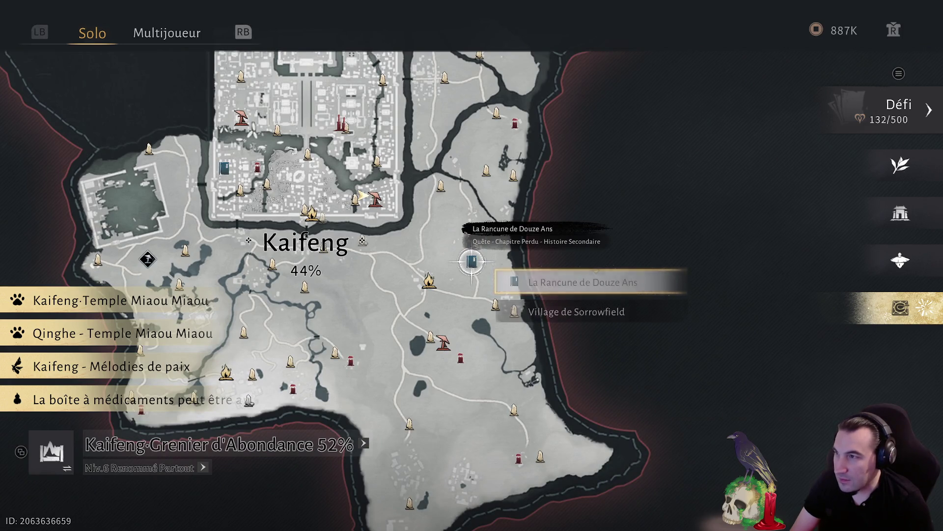
pyautogui.moveTo(472, 265); pyautogui.dragTo(557, 338)
pyautogui.scroll(5, 471, 266)
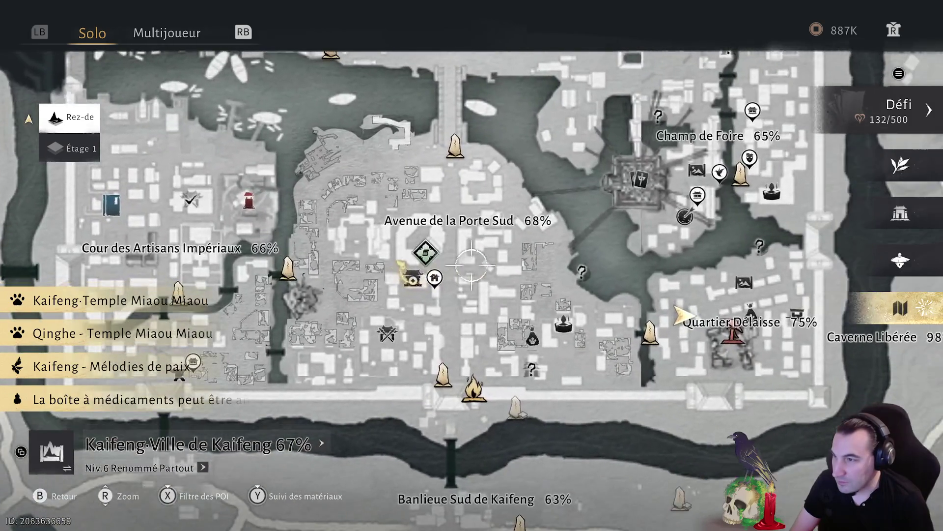
pyautogui.moveTo(472, 265); pyautogui.dragTo(518, 279)
pyautogui.click(472, 266)
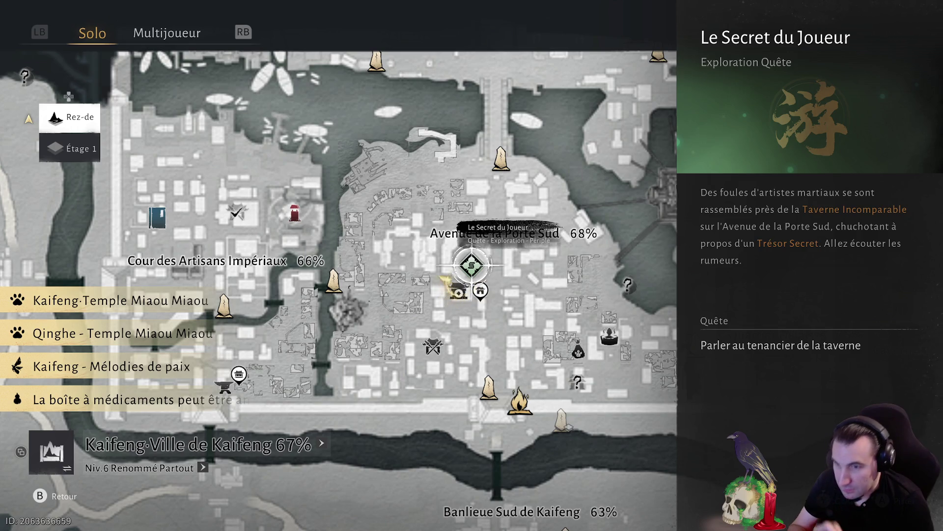
pyautogui.moveTo(472, 266); pyautogui.dragTo(455, 142)
pyautogui.click(472, 265)
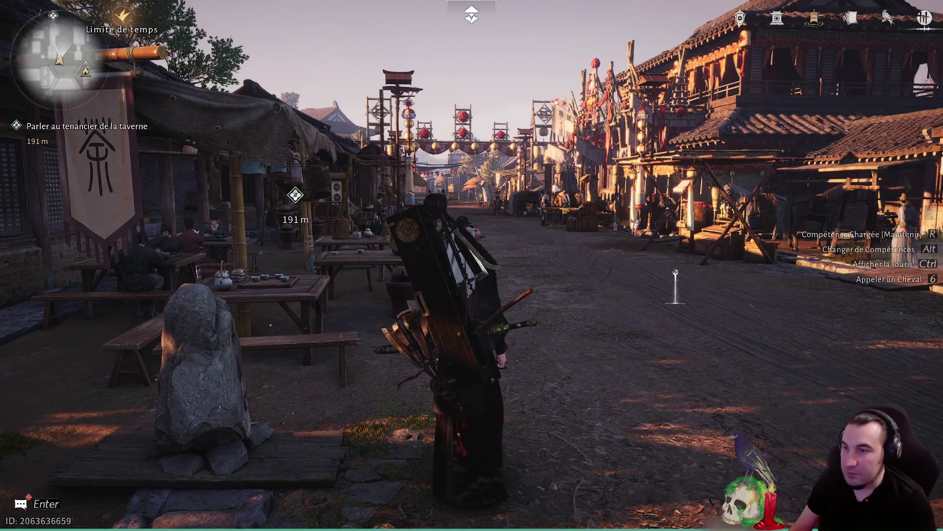
# Run down the market street toward the tavern keeper and bring up the group chat
pyautogui.press('w')
pyautogui.press('w')
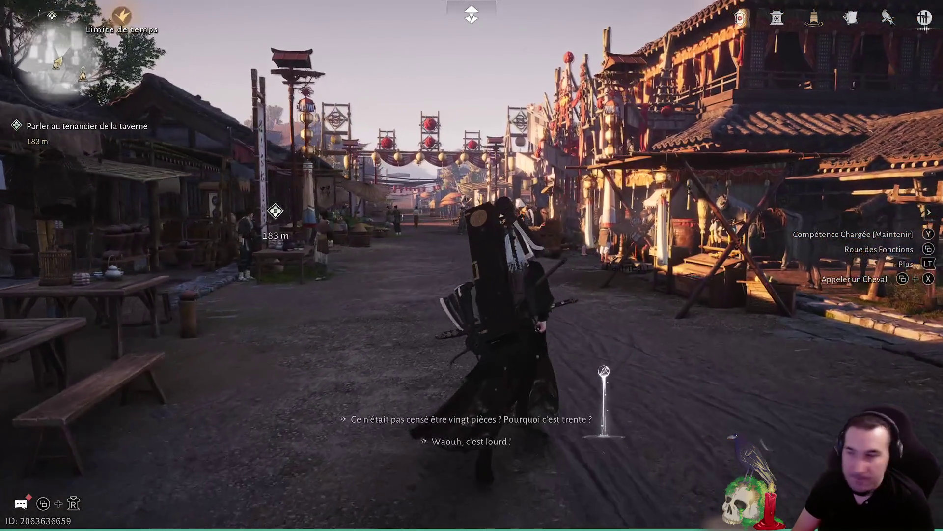
pyautogui.press('w')
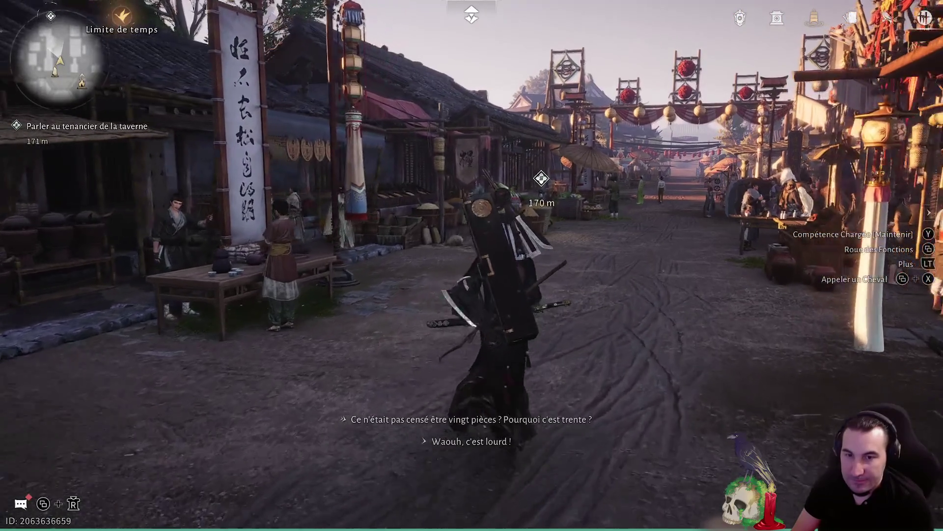
pyautogui.press('w')
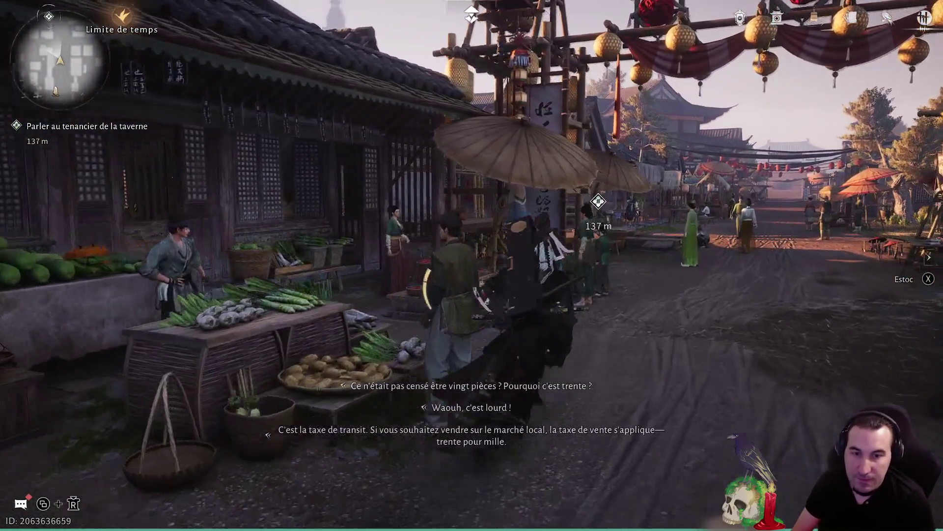
pyautogui.press('w')
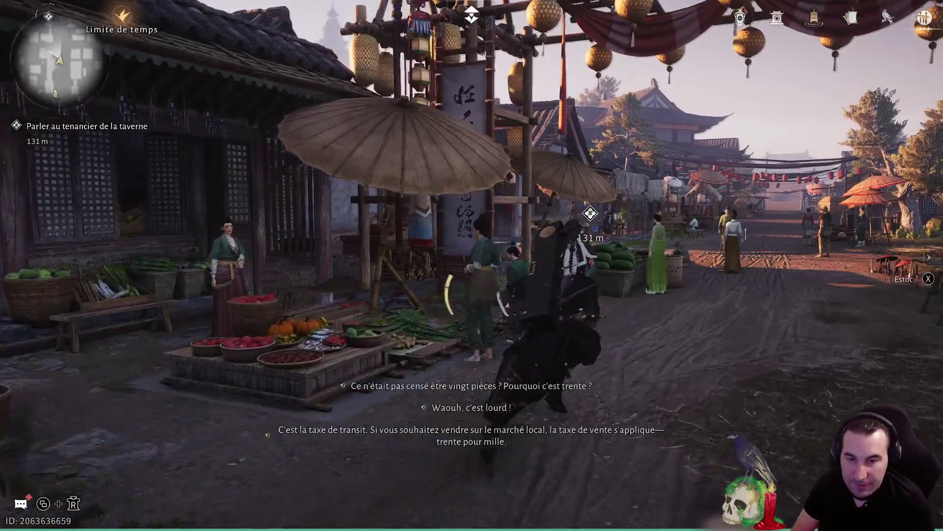
pyautogui.press('Return')
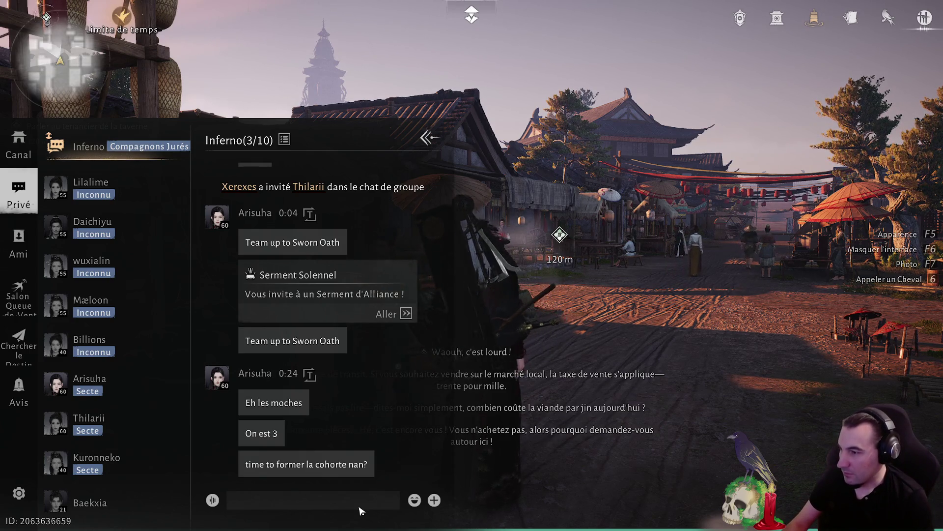
# Post the replies 'si tu veux' and 'yep' in the Inferno group chat
pyautogui.write('si tu veux')
pyautogui.press('Return')
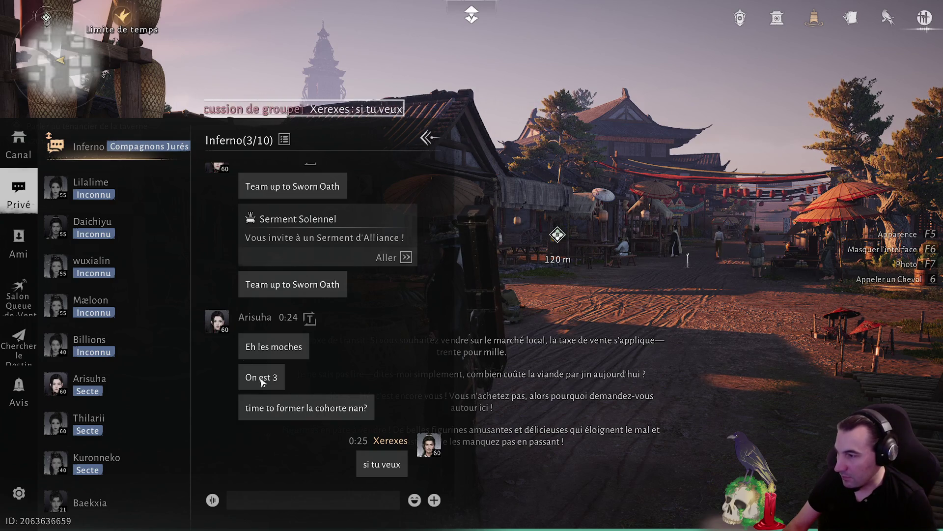
pyautogui.write('mais on est que')
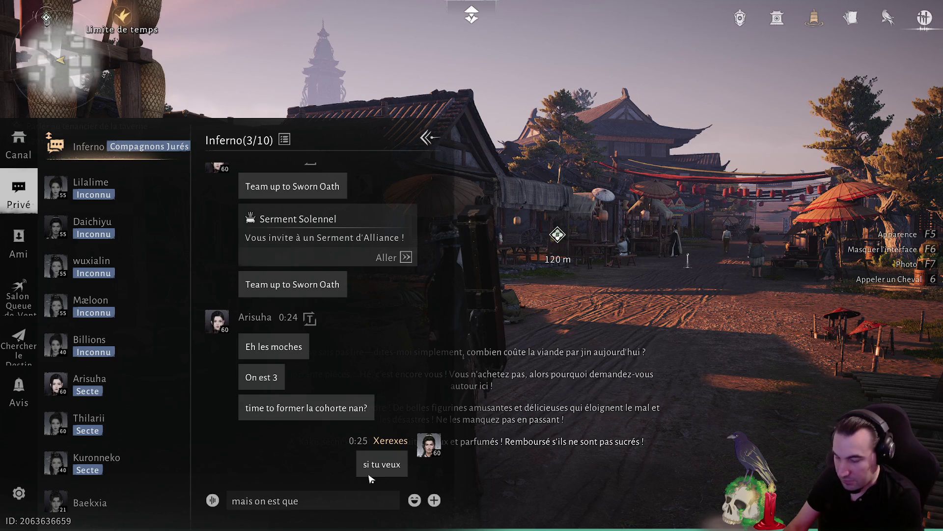
pyautogui.press('BackSpace')
pyautogui.press('BackSpace')
pyautogui.press('BackSpace')
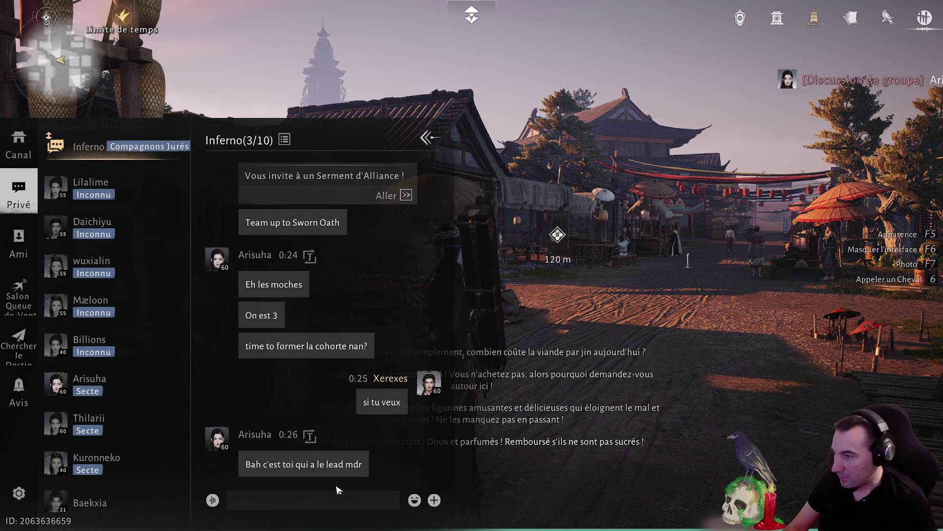
pyautogui.write('yep')
pyautogui.press('Return')
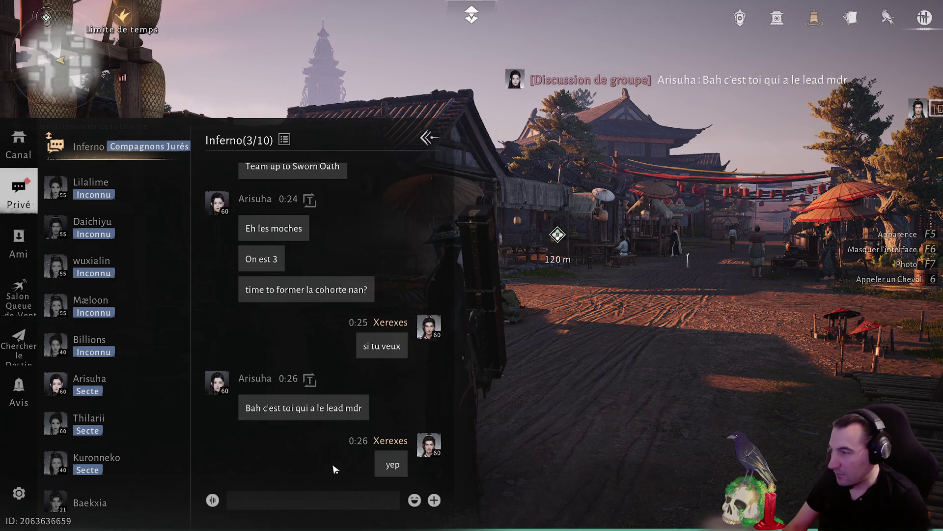
# Check and dismiss the Inferno group's options menu, then close the chat
pyautogui.rightClick(99, 150)
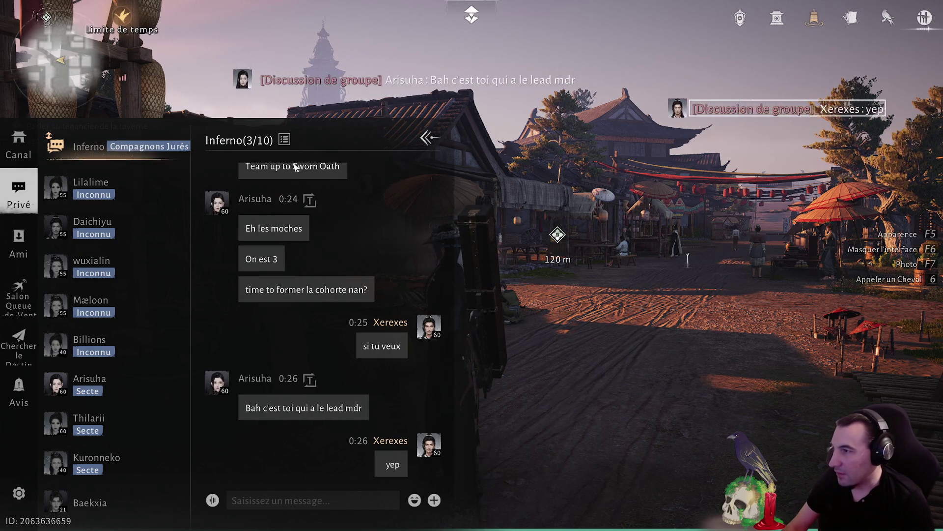
pyautogui.click(284, 139)
pyautogui.click(344, 182)
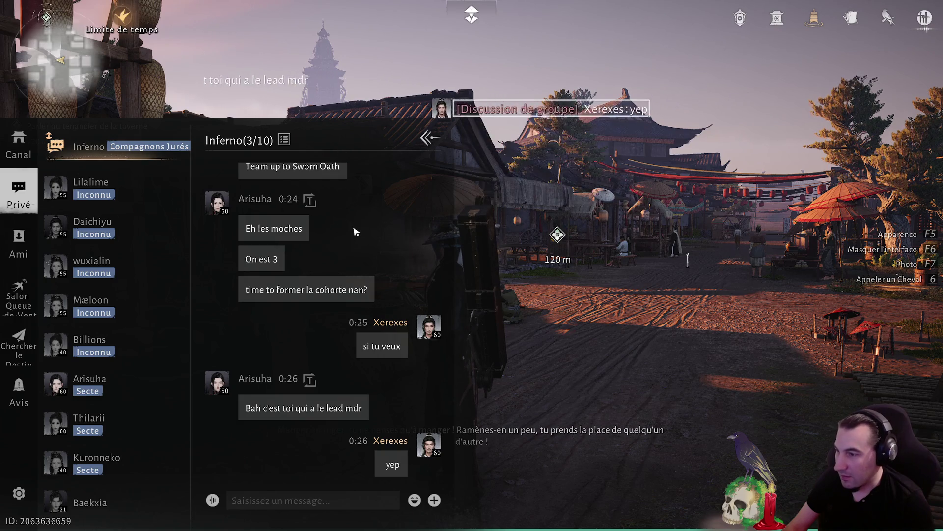
pyautogui.press('Escape')
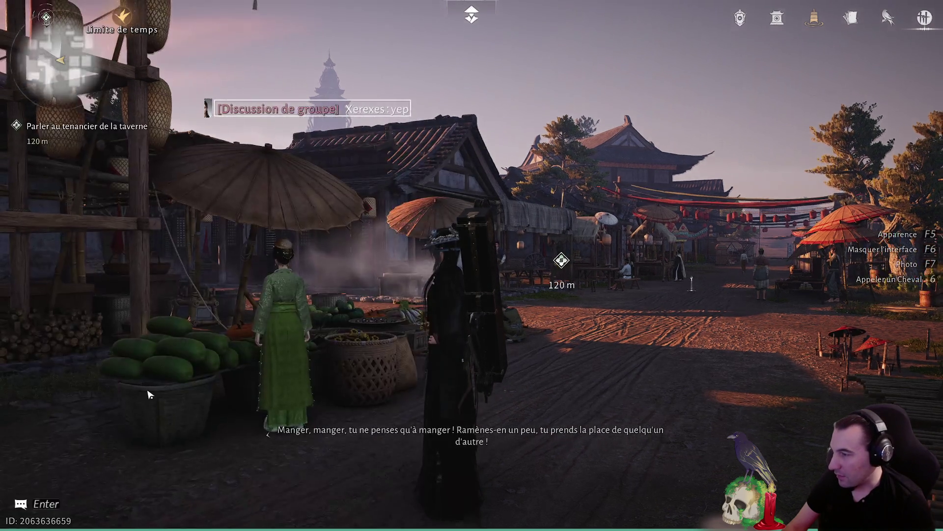
# From the Social page, send the Inferno cohort a sworn-brotherhood ceremony invitation
pyautogui.press('Escape')
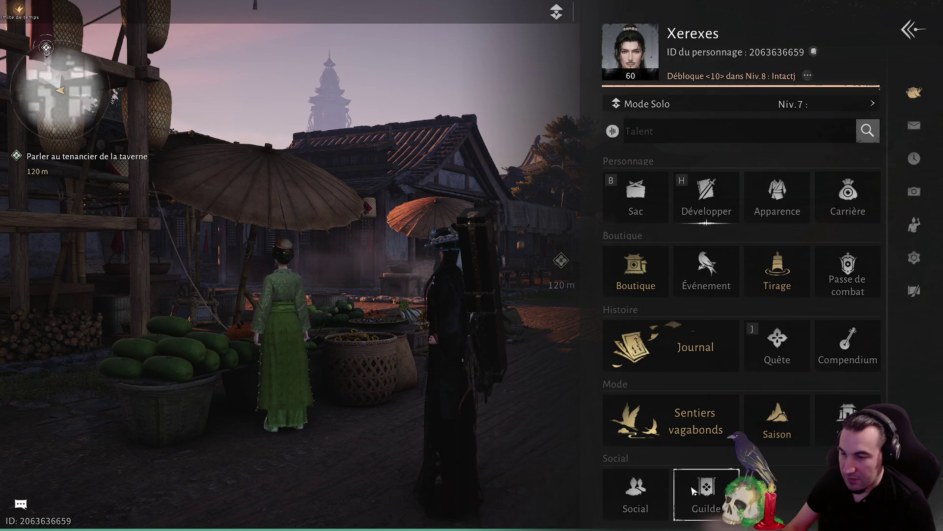
pyautogui.click(650, 505)
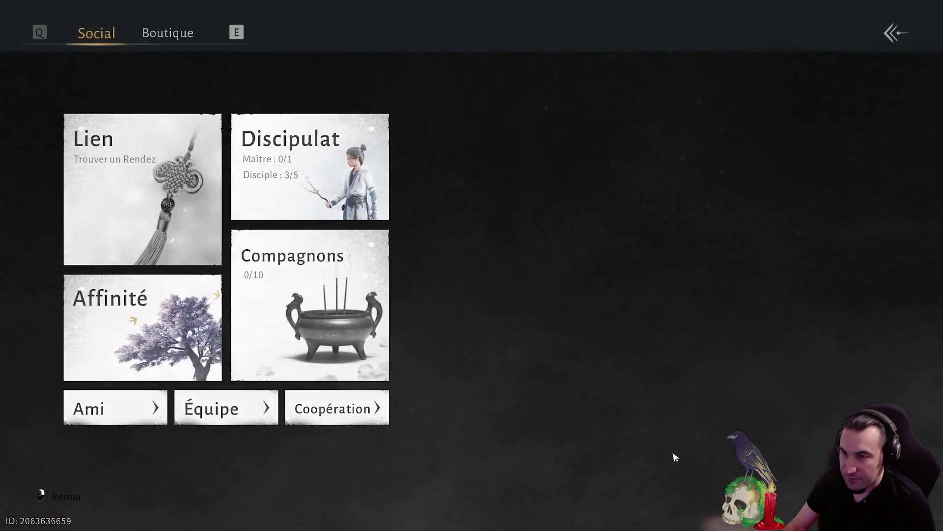
pyautogui.click(345, 408)
pyautogui.rightClick(345, 407)
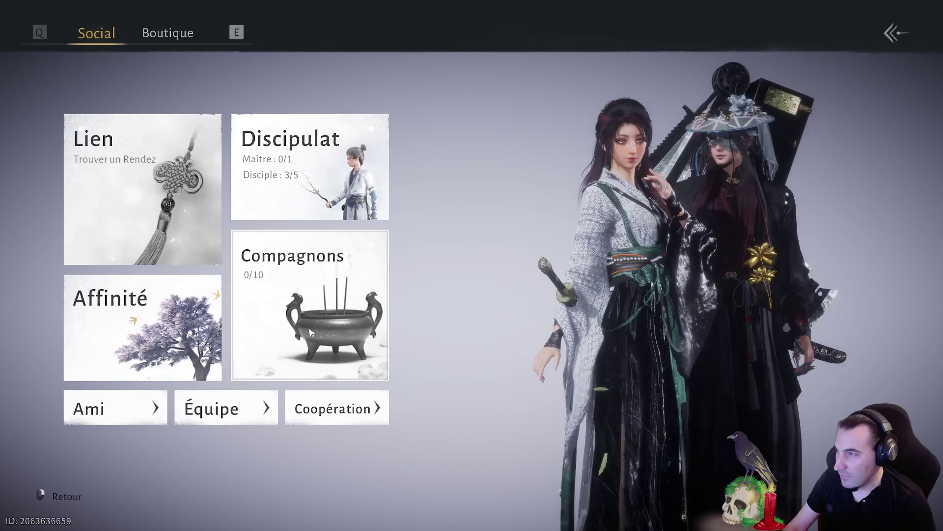
pyautogui.click(380, 352)
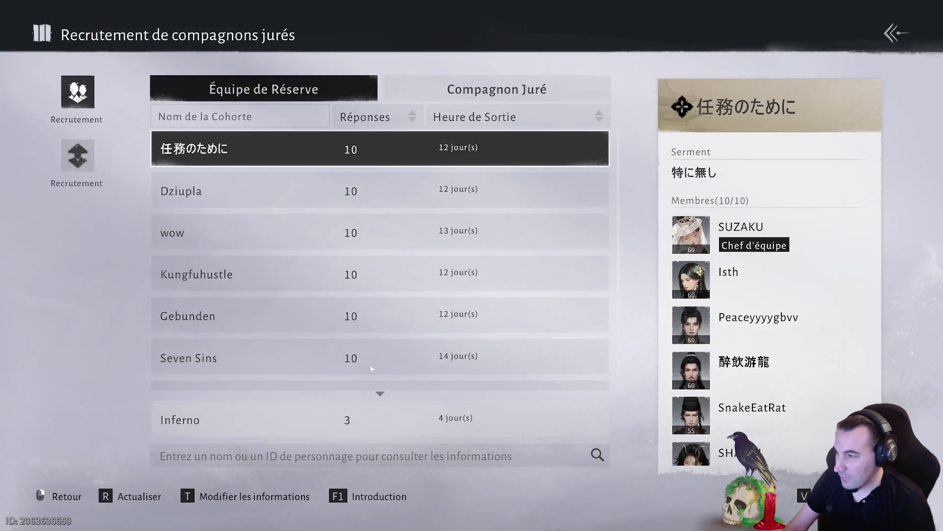
pyautogui.click(567, 429)
pyautogui.click(811, 497)
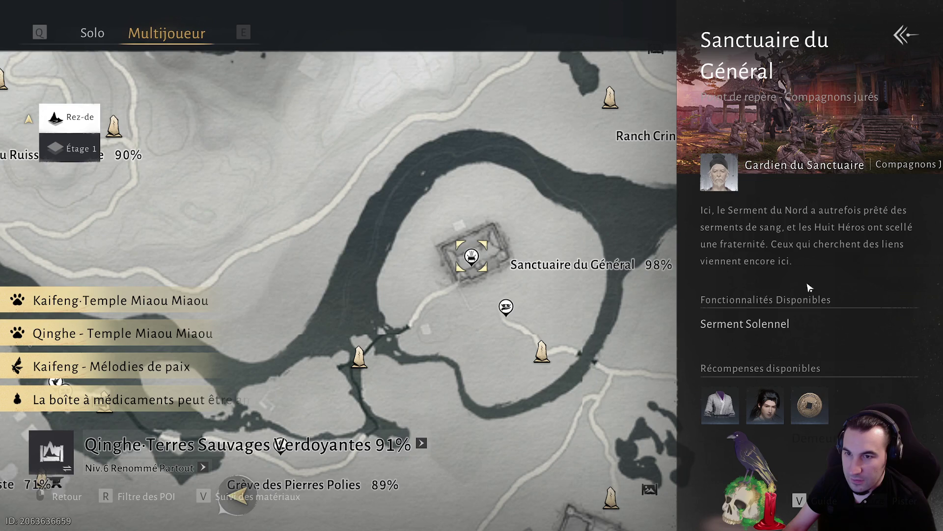
pyautogui.press('Escape')
pyautogui.press('Escape')
pyautogui.press('Escape')
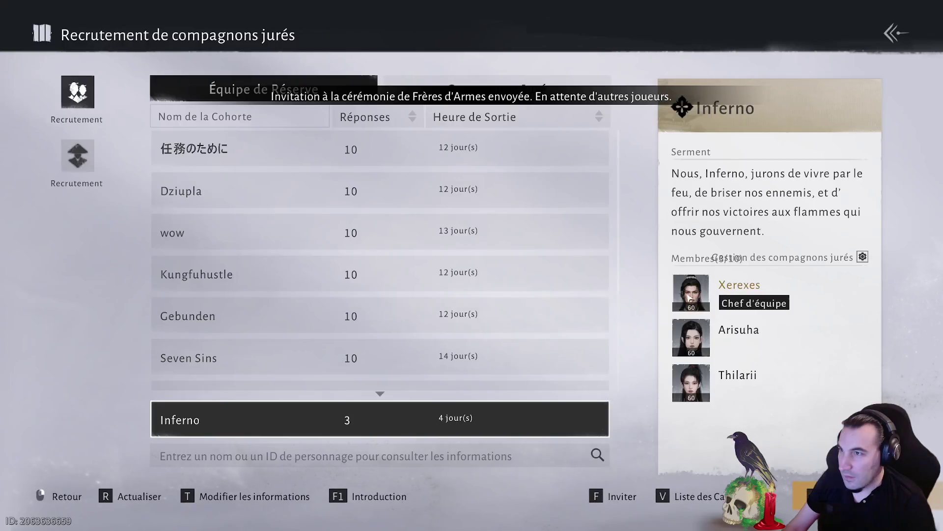
# Open the team invitation panel and view the friends available to invite
pyautogui.press('Escape')
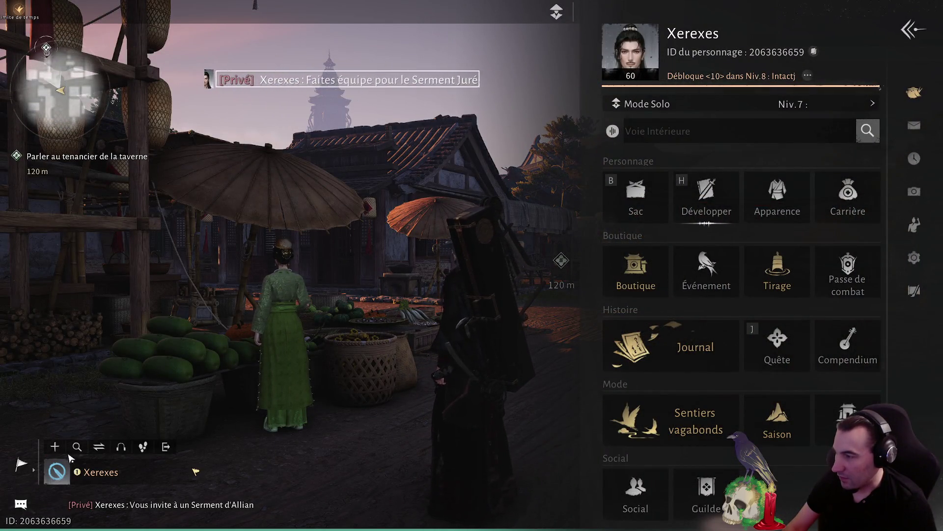
pyautogui.press('Escape')
pyautogui.press('Escape')
pyautogui.press('Escape')
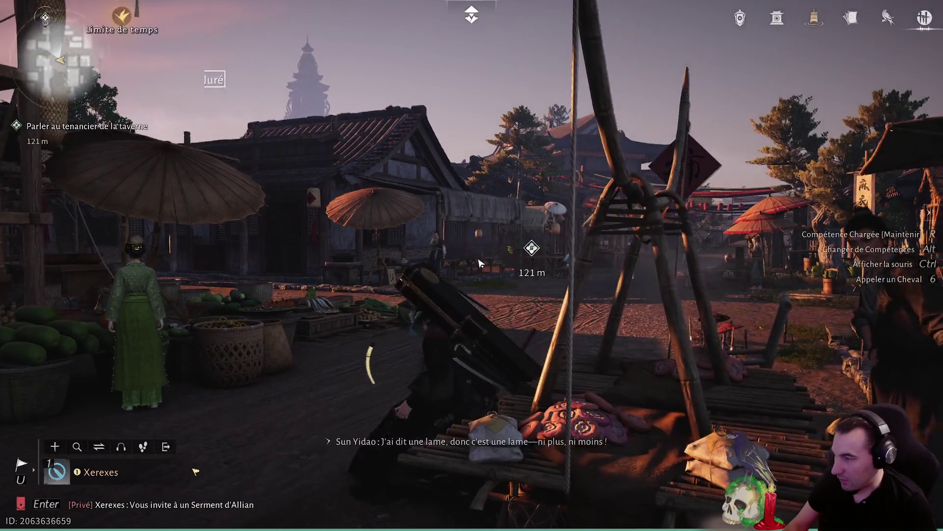
pyautogui.click(57, 446)
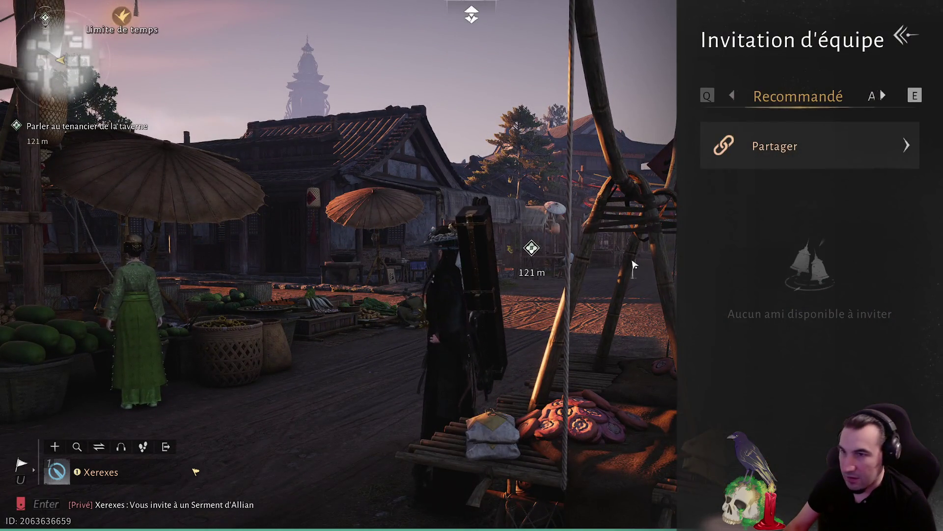
pyautogui.click(869, 99)
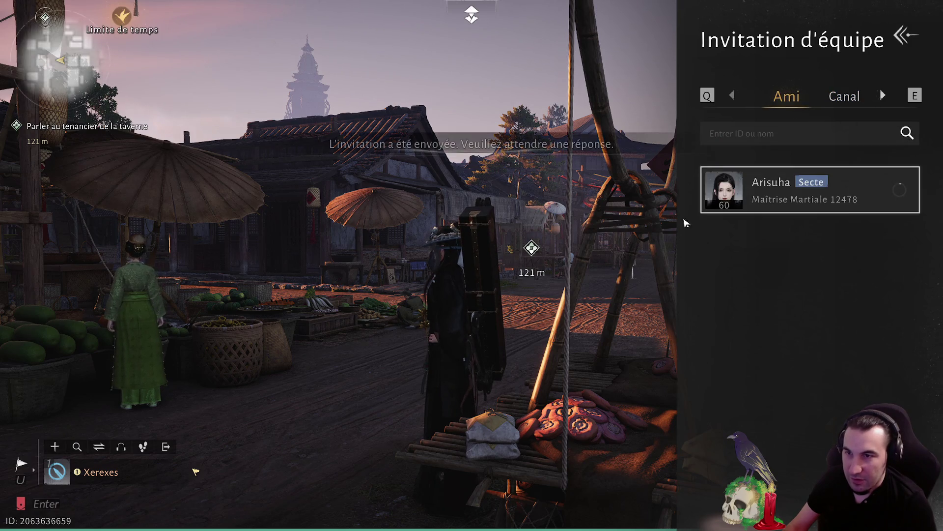
pyautogui.press('Escape')
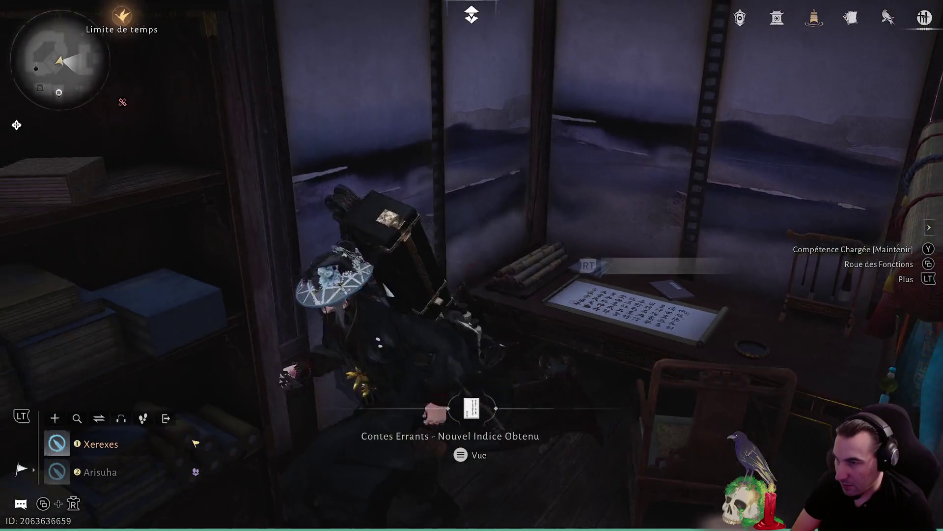
# Pick up the notebook to obtain the Notes du Saint Joueur clue, then close its description
pyautogui.press('f')
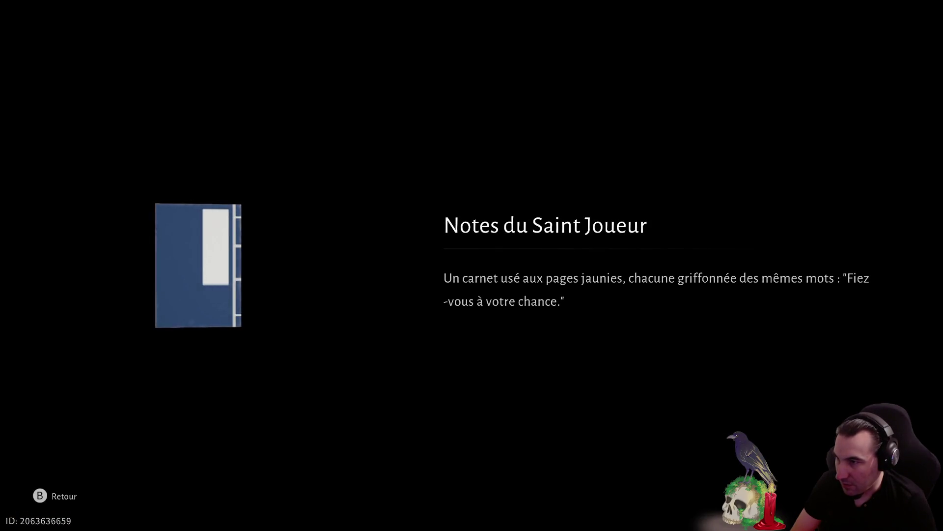
pyautogui.press('Escape')
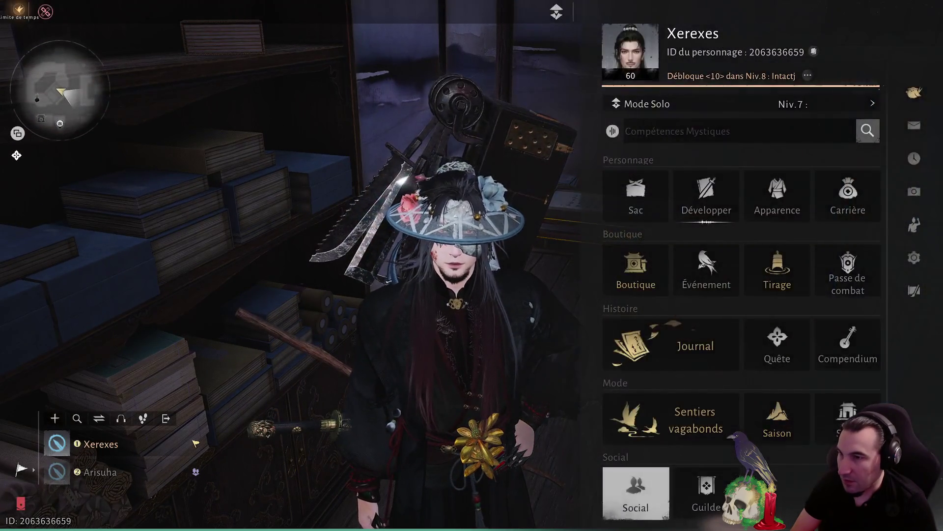
# Pick up the worn straw sandals and read the Panneau sign beside the bath
pyautogui.press('Escape')
pyautogui.press('f')
pyautogui.press('Escape')
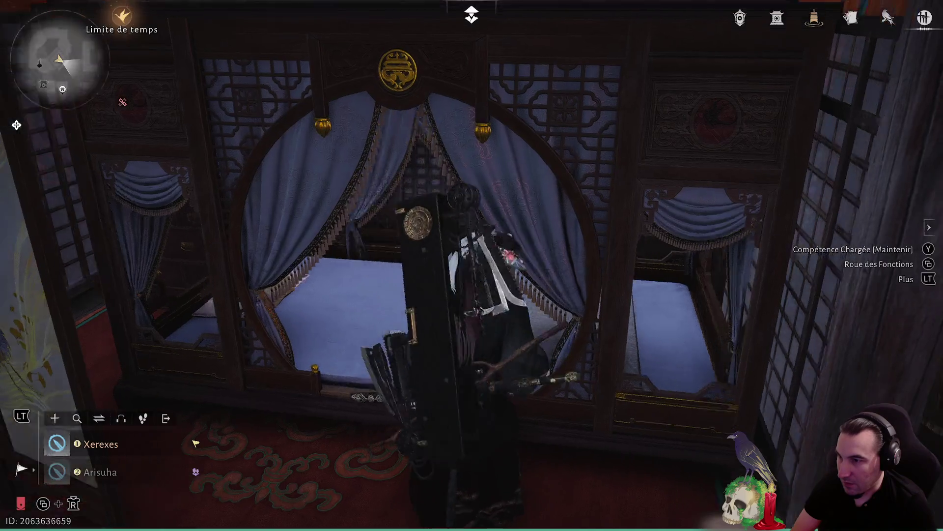
pyautogui.press('f')
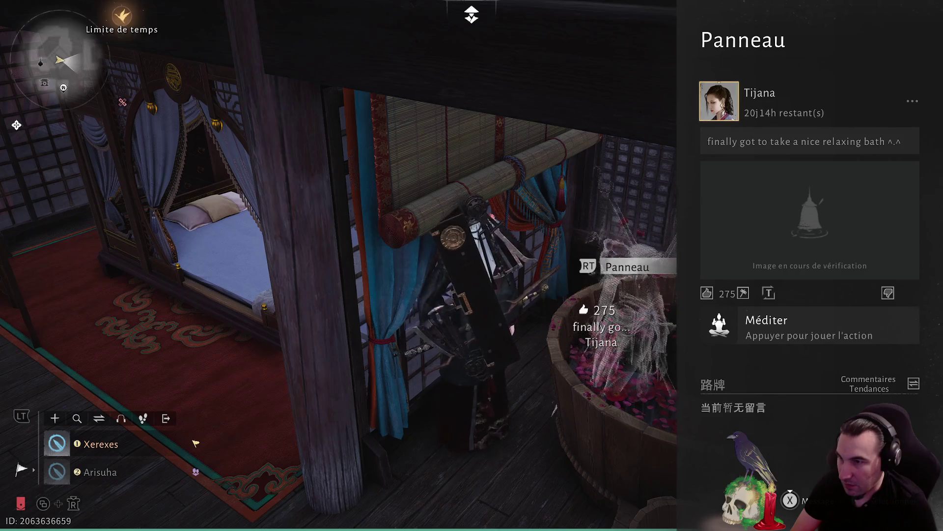
pyautogui.press('Escape')
# Mine the Cuivre ore node and try the incense burner and dice cup in the next room
pyautogui.press('w')
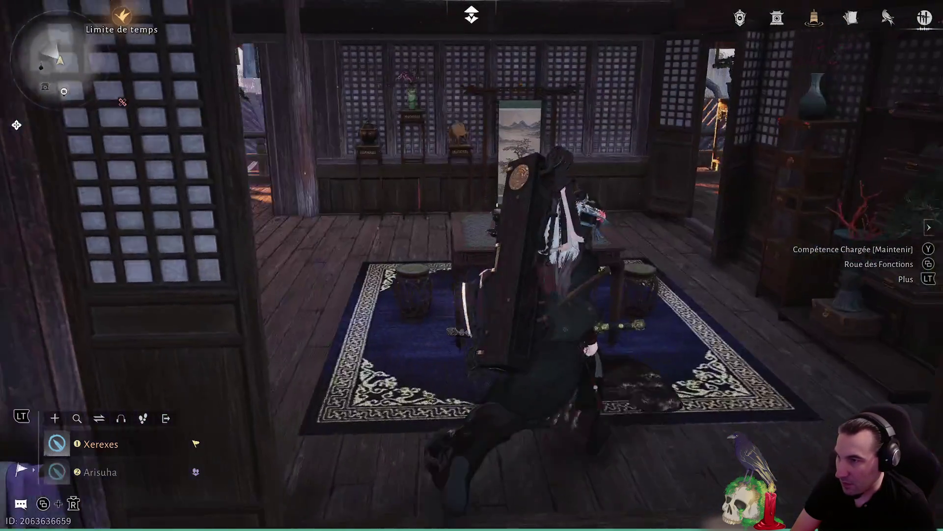
pyautogui.press('f')
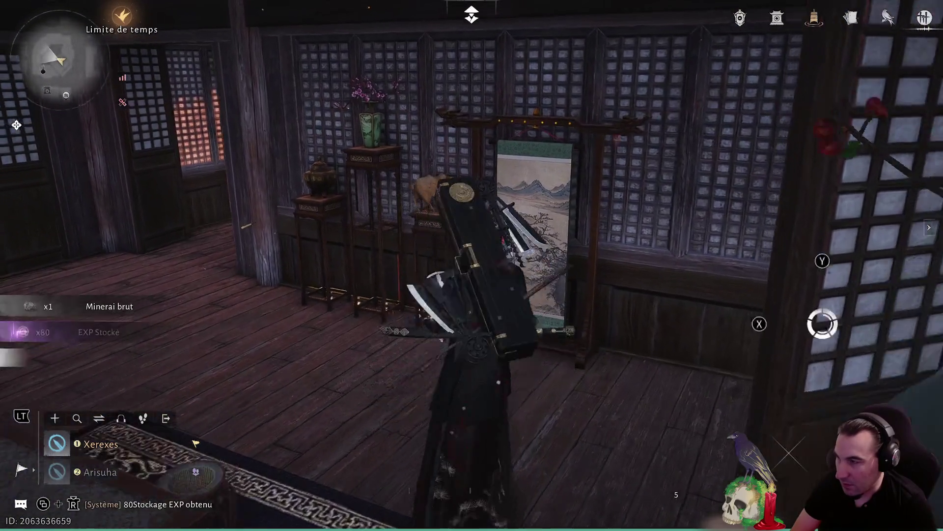
pyautogui.press('w')
pyautogui.press('f')
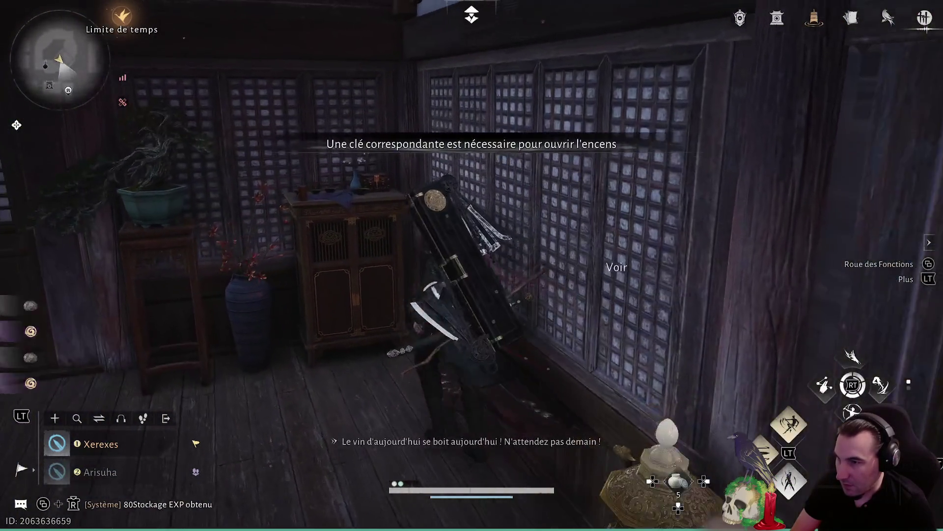
pyautogui.press('Escape')
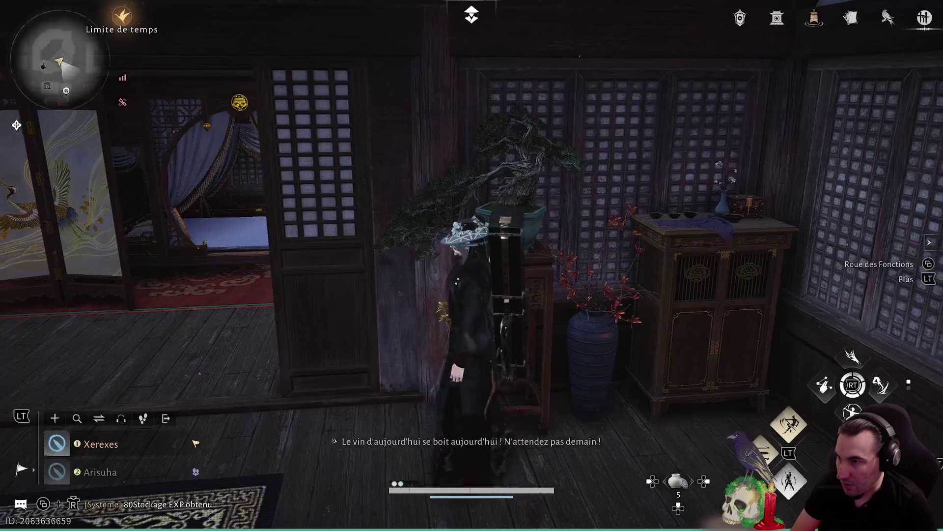
pyautogui.press('w')
pyautogui.press('f')
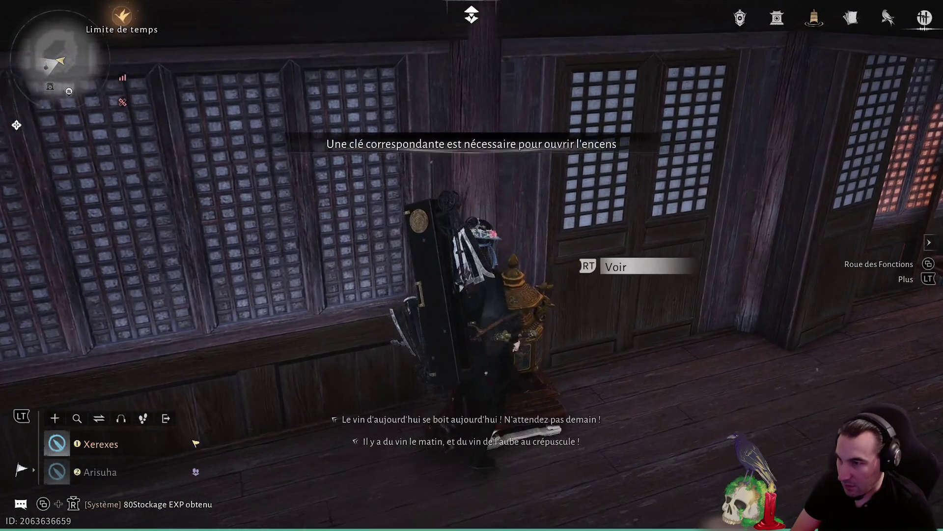
pyautogui.press('w')
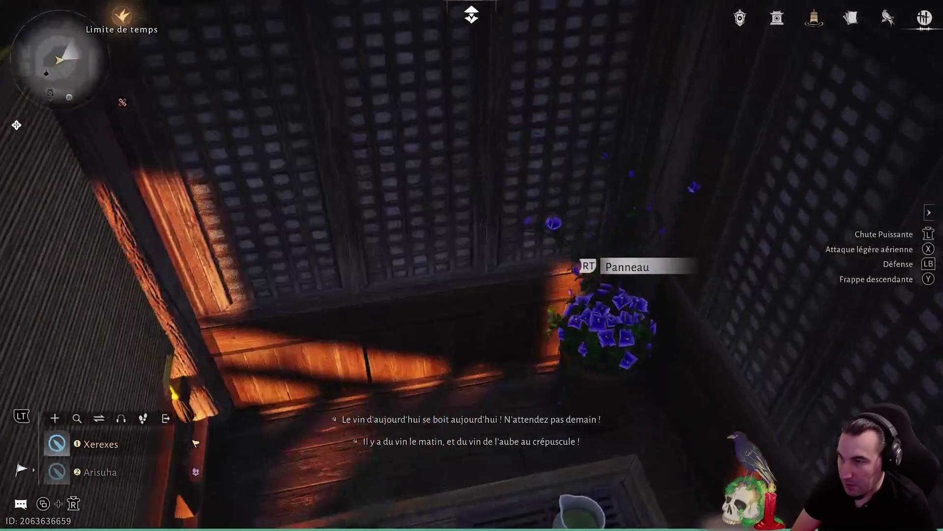
# Climb the lattice wall and pick up the Rosée de Jade de Shizhou
pyautogui.press('space')
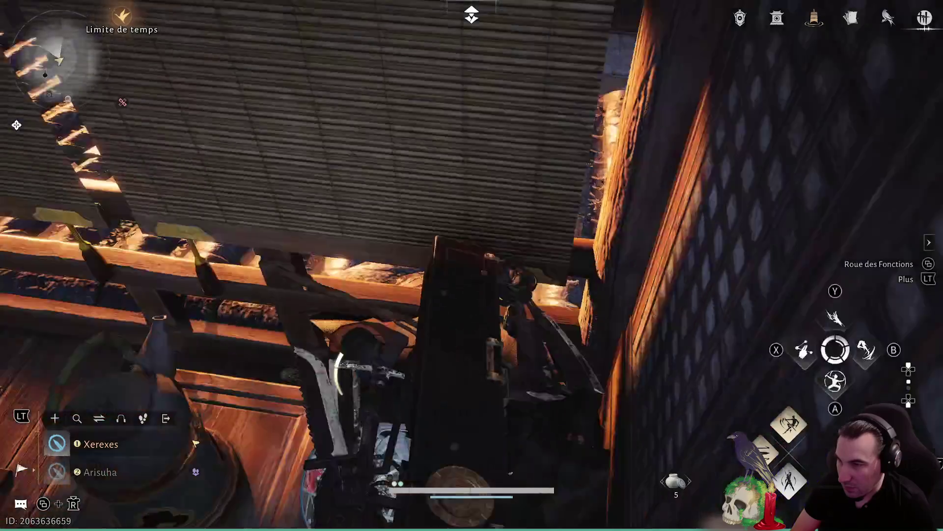
pyautogui.press('f')
pyautogui.press('Escape')
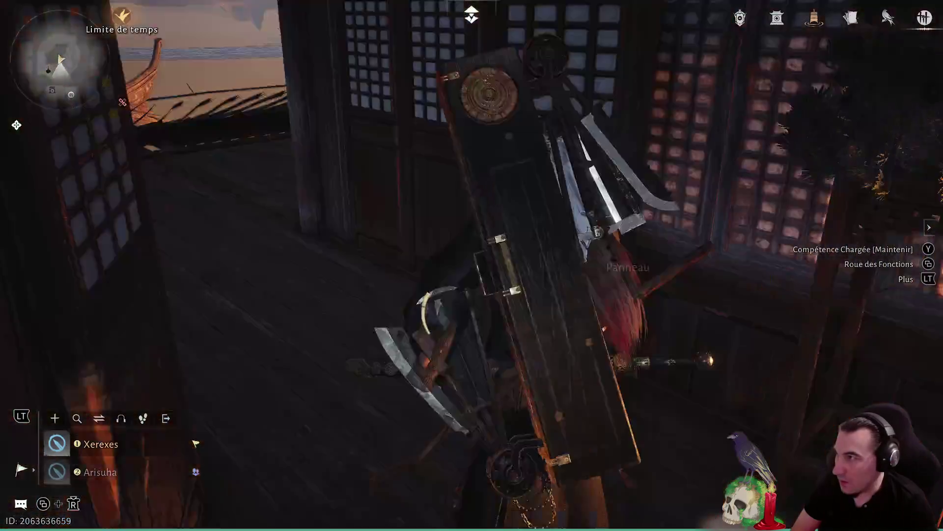
pyautogui.press('Escape')
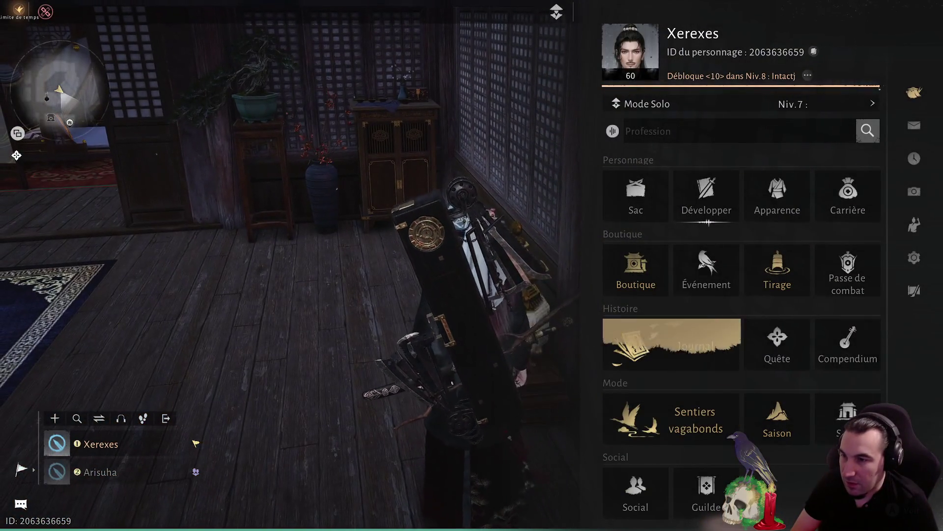